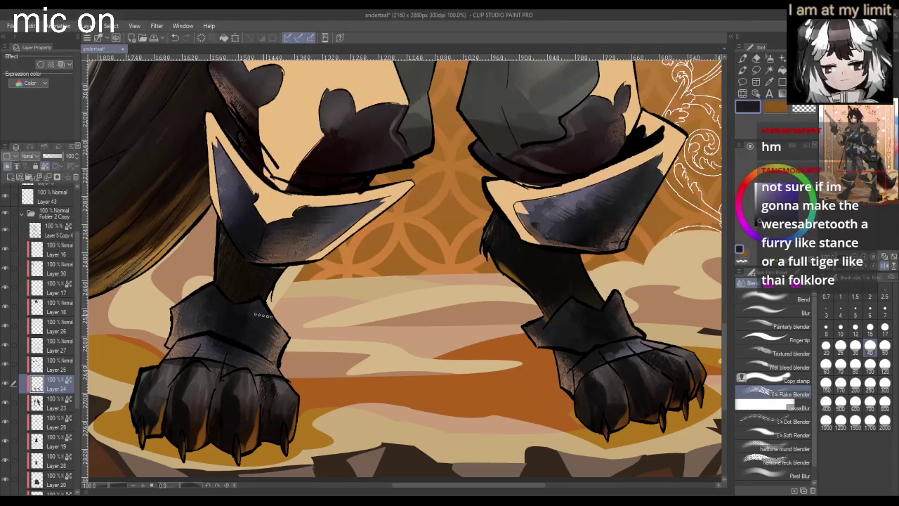
- Pick the Lasso selection sub-tool and outline the armoured cuffs on both paws
left_click(743, 58)
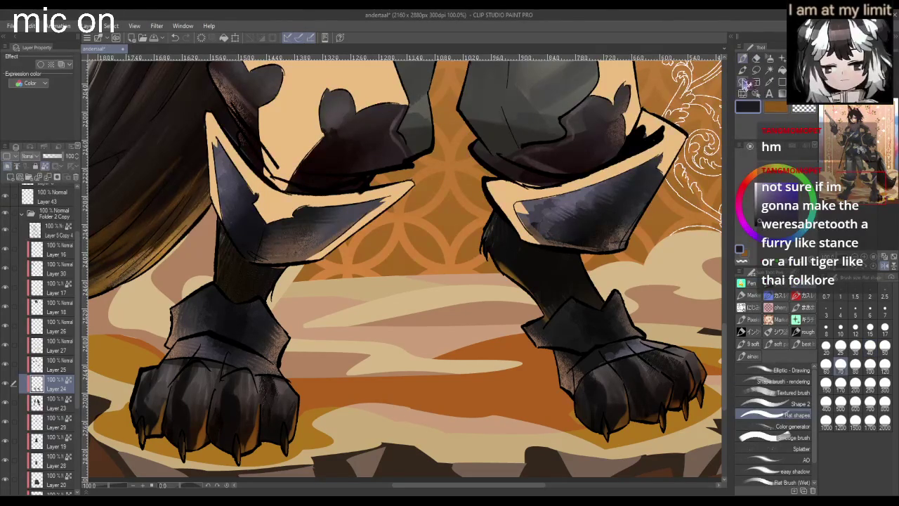
left_click(757, 70)
mouse_move(222, 336)
left_mouse_down()
mouse_move(261, 350)
mouse_move(228, 333)
left_mouse_up()
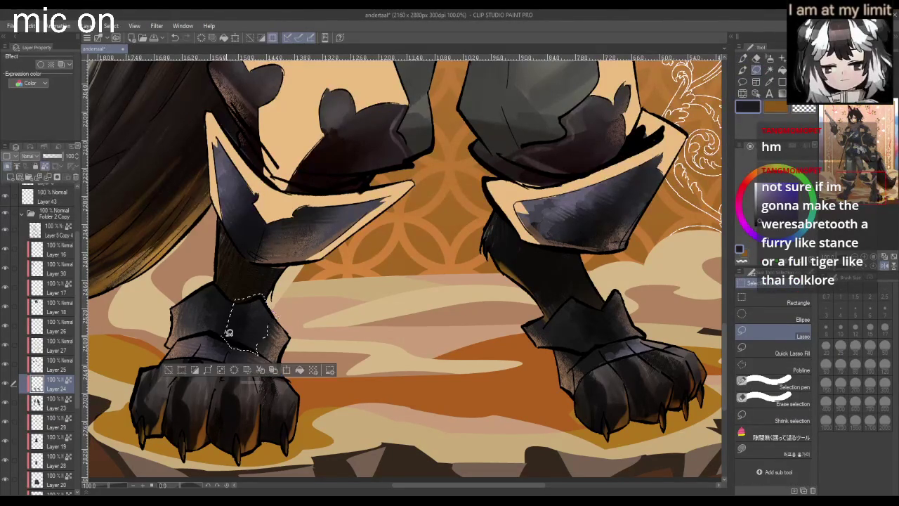
mouse_move(590, 294)
left_mouse_down()
mouse_move(617, 333)
mouse_move(589, 295)
left_mouse_up()
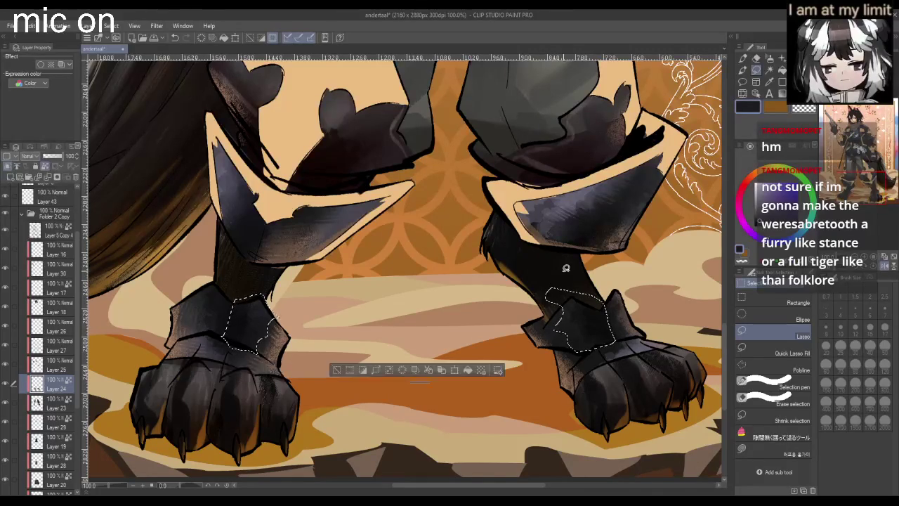
- Zoom in on the left paw and add its knuckle areas to the selection
scroll(566, 268, "down", 2)
scroll(339, 321, "up", 2)
scroll(316, 245, "up", 1)
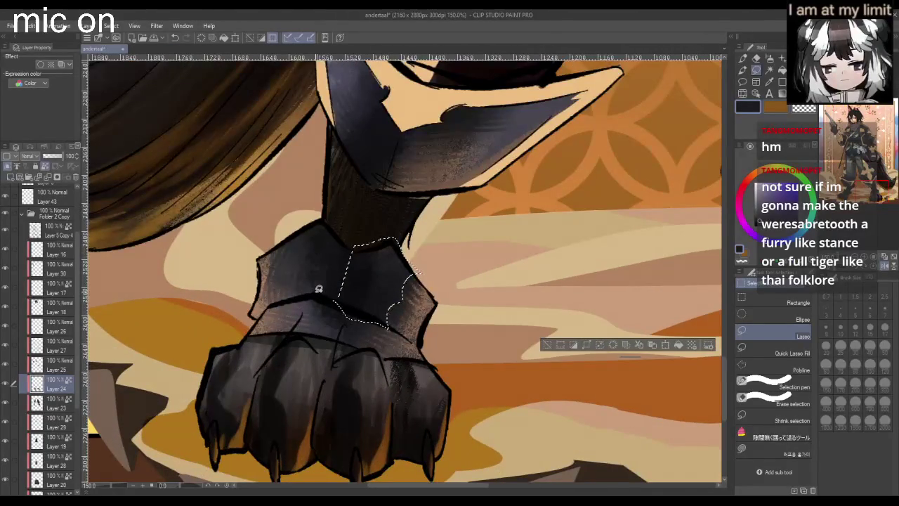
left_click_drag(295, 301, 309, 298)
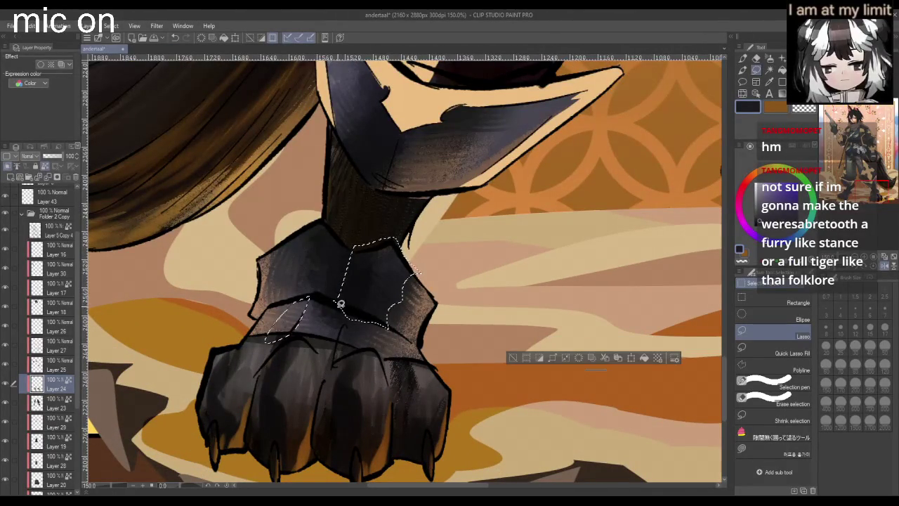
left_click_drag(323, 330, 339, 301)
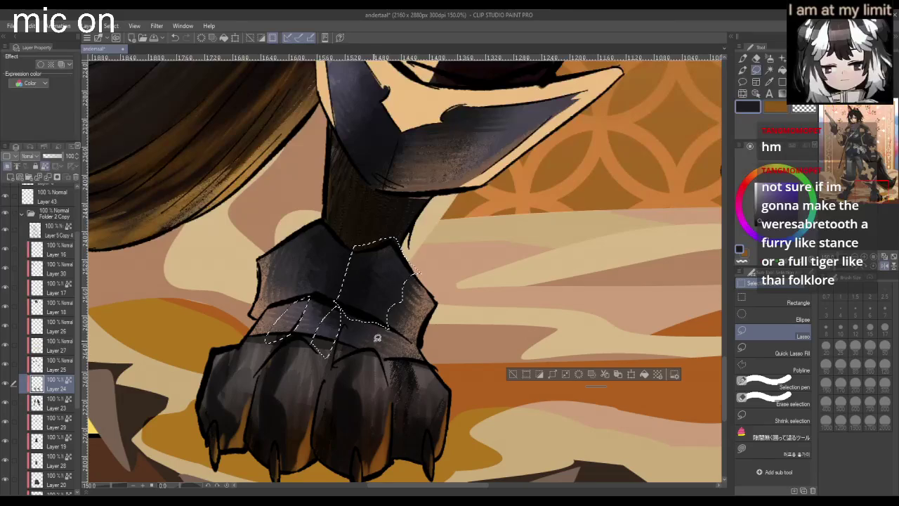
mouse_move(405, 295)
left_mouse_down()
mouse_move(372, 315)
mouse_move(383, 362)
left_mouse_up()
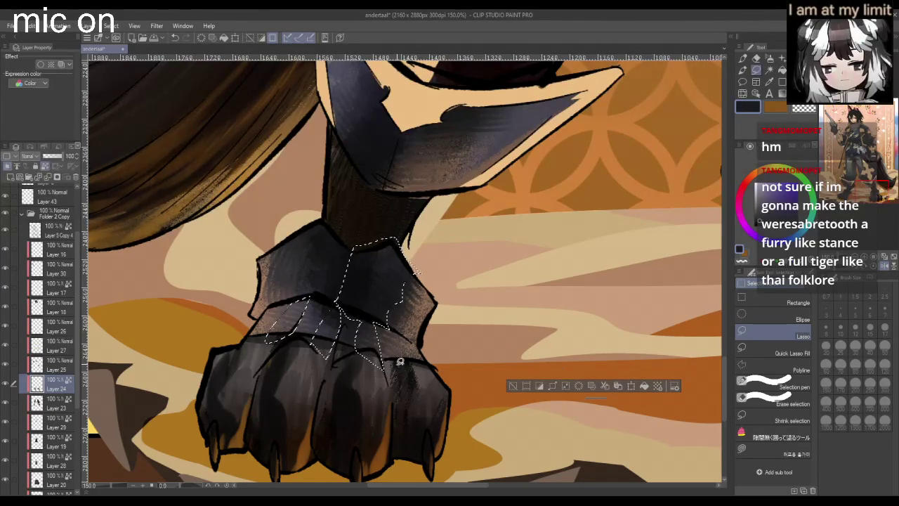
scroll(399, 355, "down", 2)
scroll(456, 355, "down", 2)
scroll(570, 353, "down", 1)
scroll(570, 354, "up", 2)
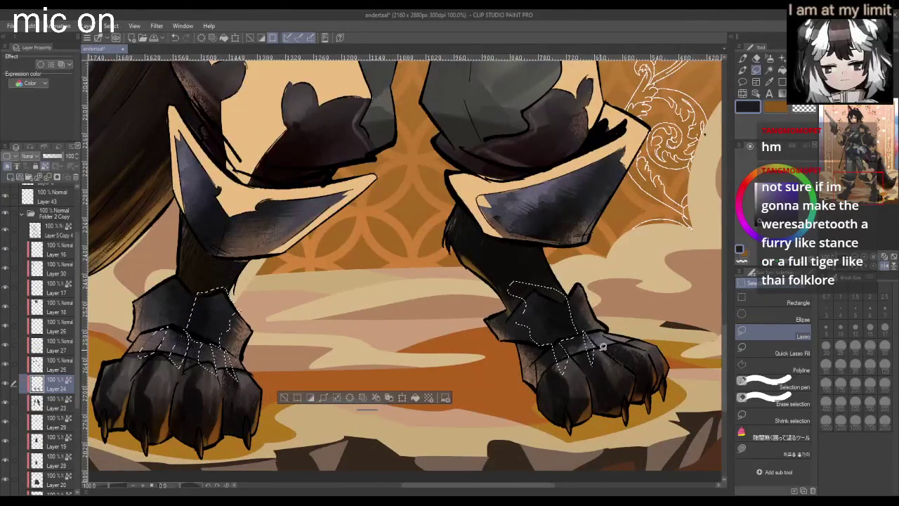
- Extend the right paw's selection across its toes, then switch to the Noise airbrush
left_click_drag(603, 345, 598, 359)
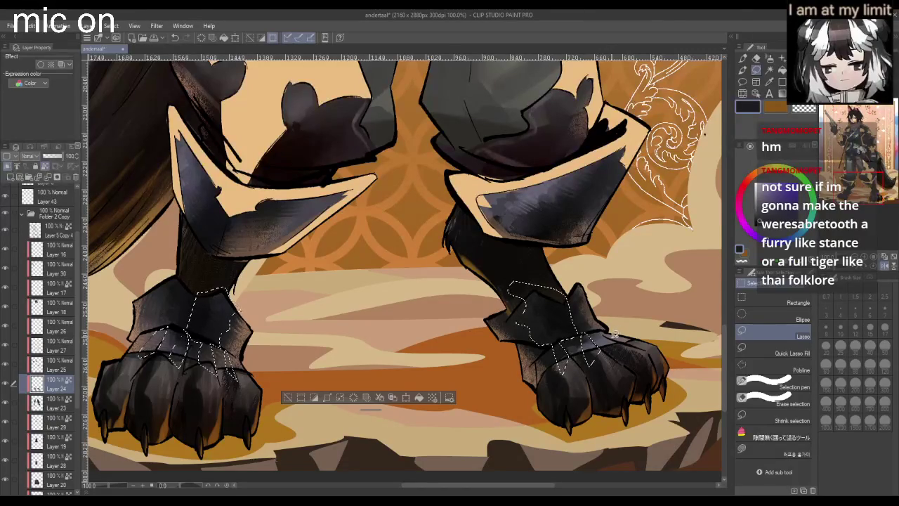
left_click_drag(614, 336, 633, 340)
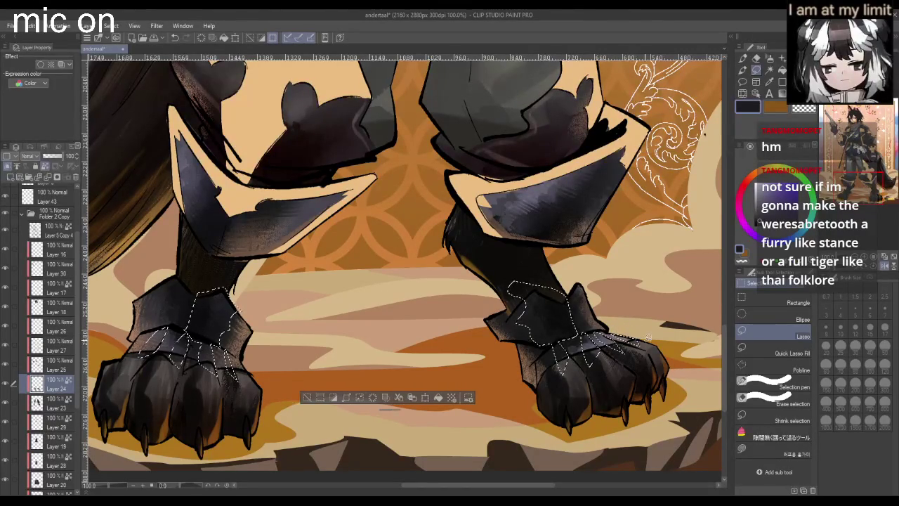
scroll(595, 321, "down", 2)
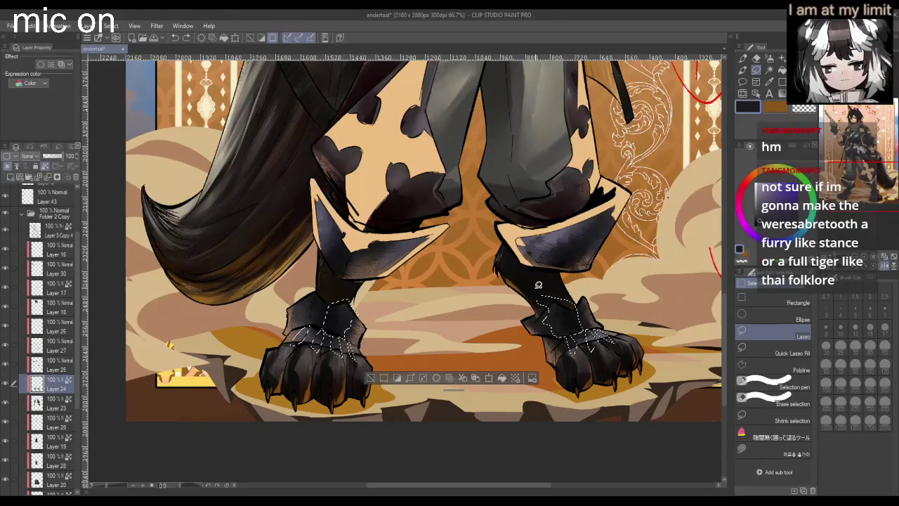
scroll(627, 305, "down", 2)
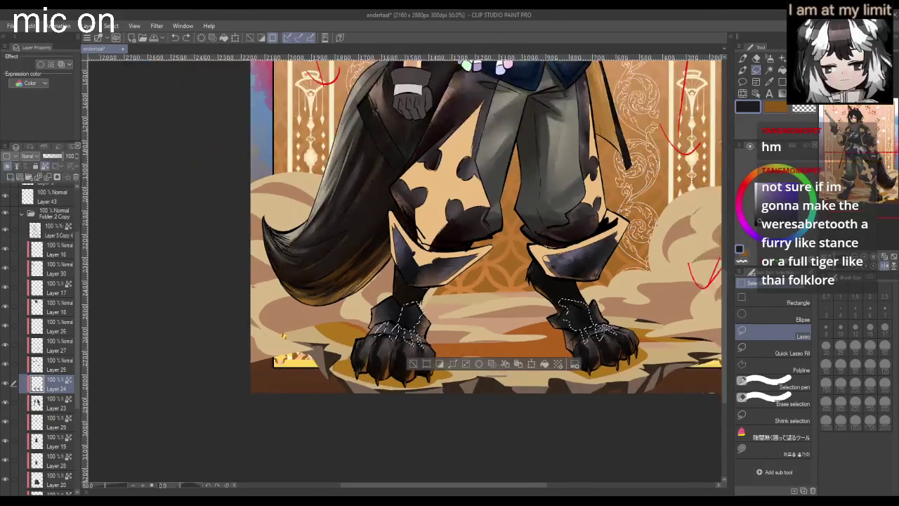
scroll(484, 295, "up", 2)
key("j")
key("b")
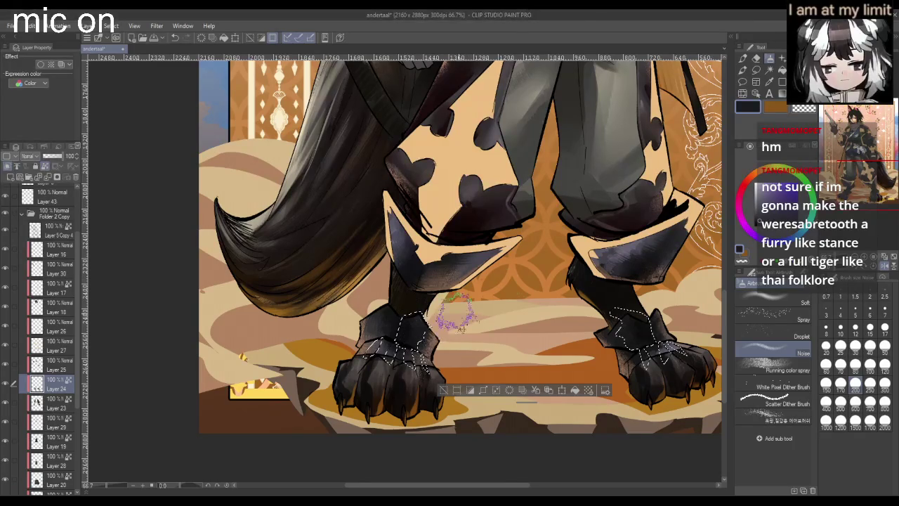
- Spray noise texture inside the selection on the left and right paws
scroll(499, 267, "up", 1)
mouse_move(330, 345)
left_mouse_down()
mouse_move(310, 373)
mouse_move(334, 352)
mouse_move(358, 387)
mouse_move(390, 383)
mouse_move(372, 408)
mouse_move(402, 397)
left_mouse_up()
scroll(441, 361, "down", 2)
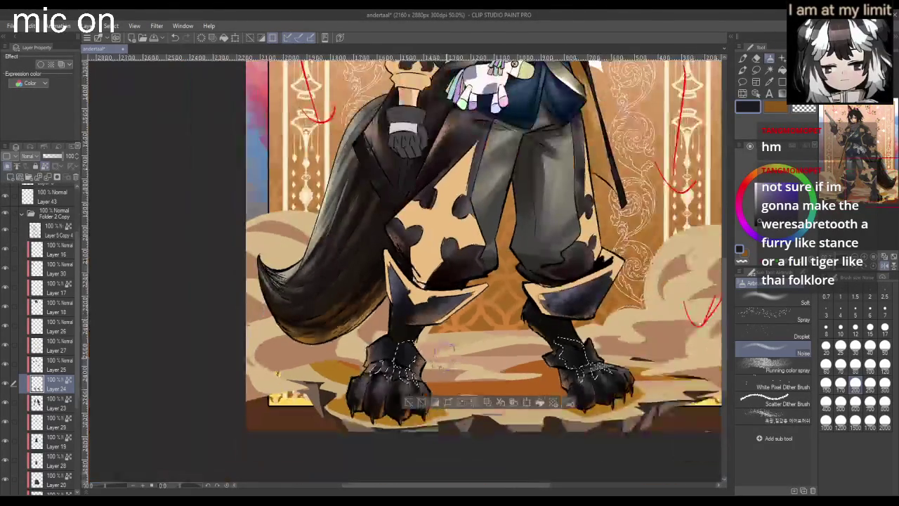
scroll(633, 330, "up", 1)
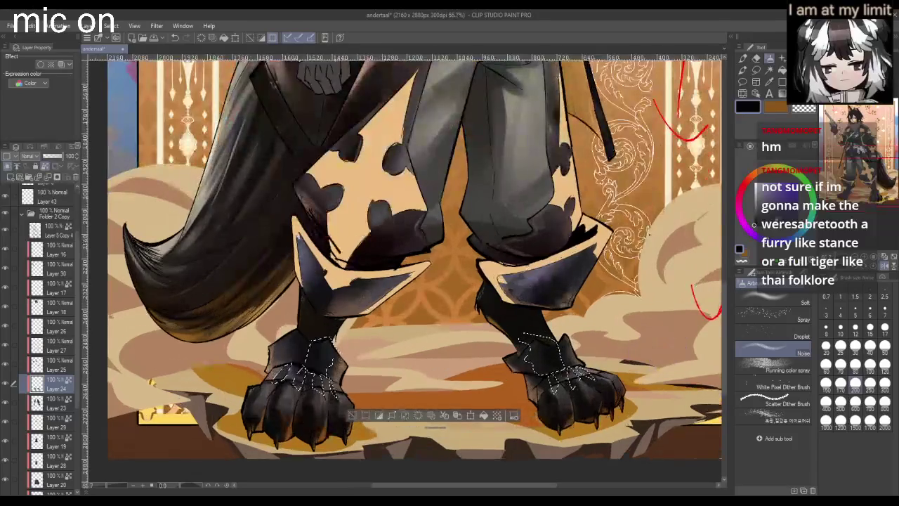
mouse_move(559, 365)
left_mouse_down()
mouse_move(534, 338)
mouse_move(569, 366)
mouse_move(555, 393)
mouse_move(537, 390)
mouse_move(608, 351)
left_mouse_up()
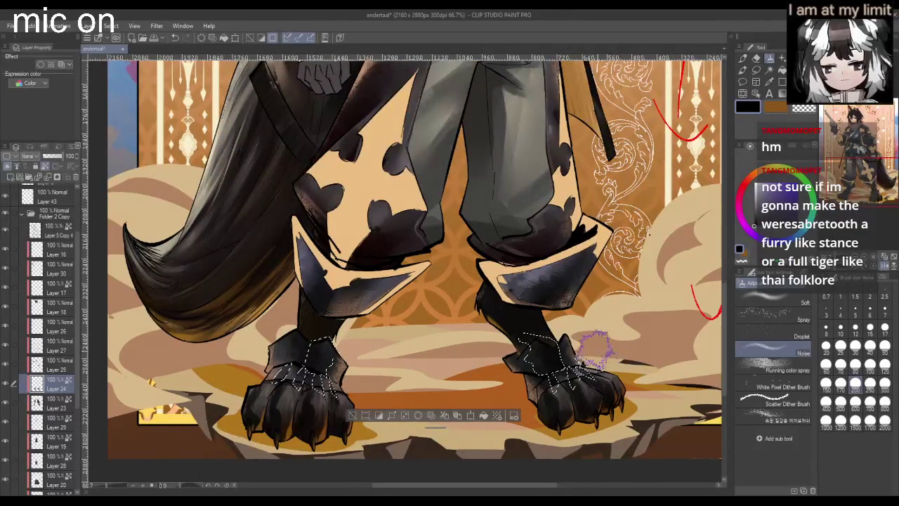
scroll(609, 351, "down", 1)
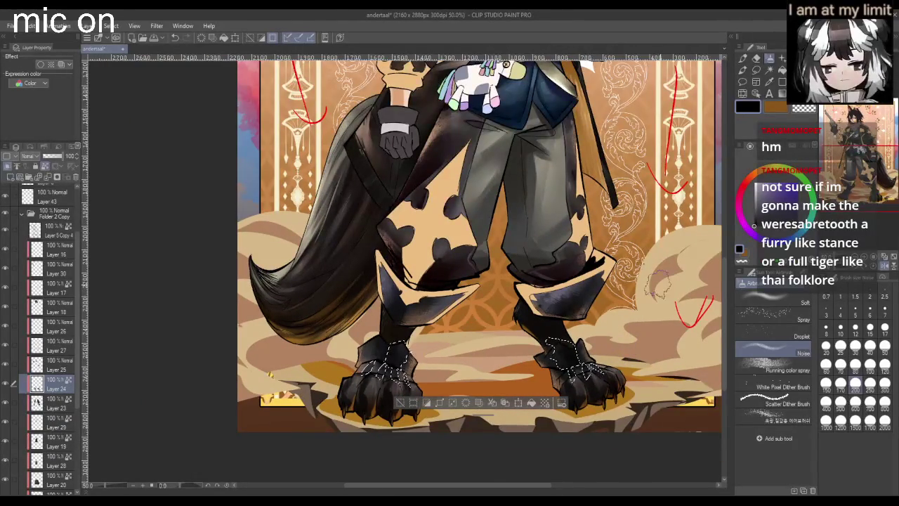
scroll(659, 285, "up", 1)
scroll(658, 309, "down", 1)
scroll(658, 313, "down", 1)
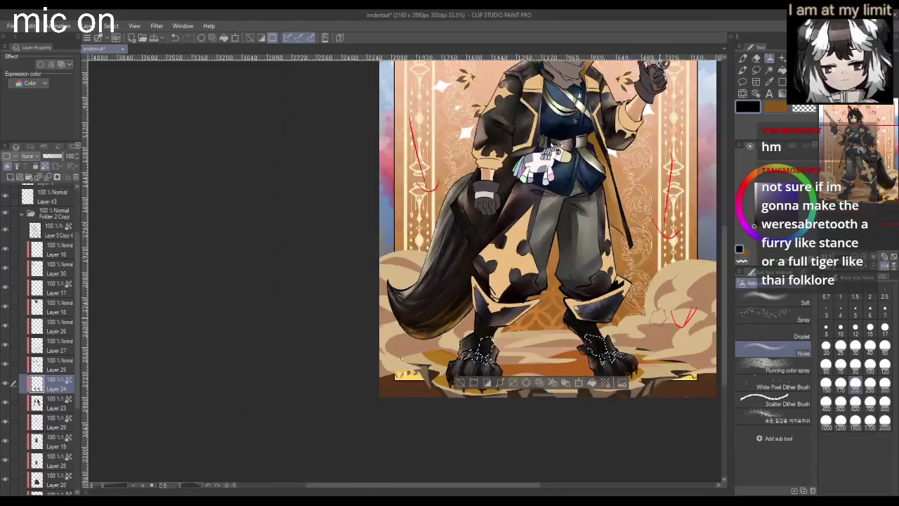
scroll(659, 316, "up", 2)
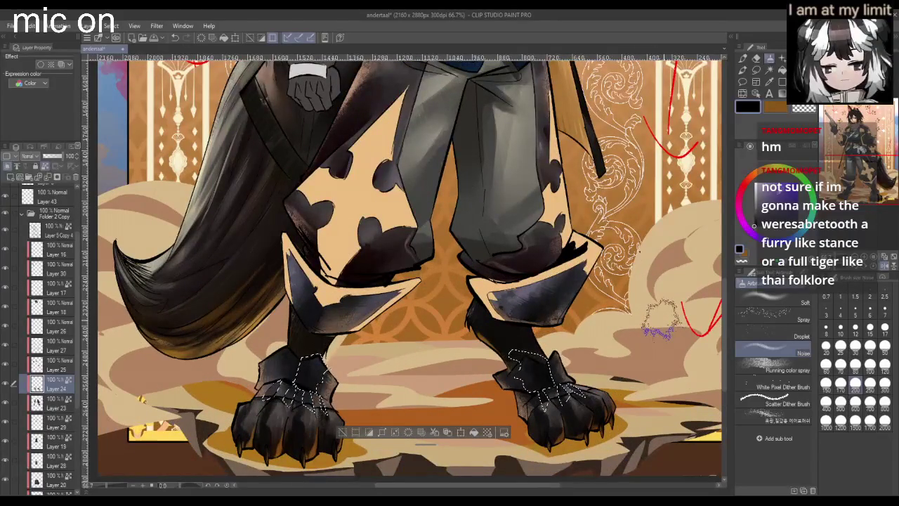
- Try light purple and salmon-peach colours, then clear the paw selection with Ctrl+D
left_click(768, 178)
key("c")
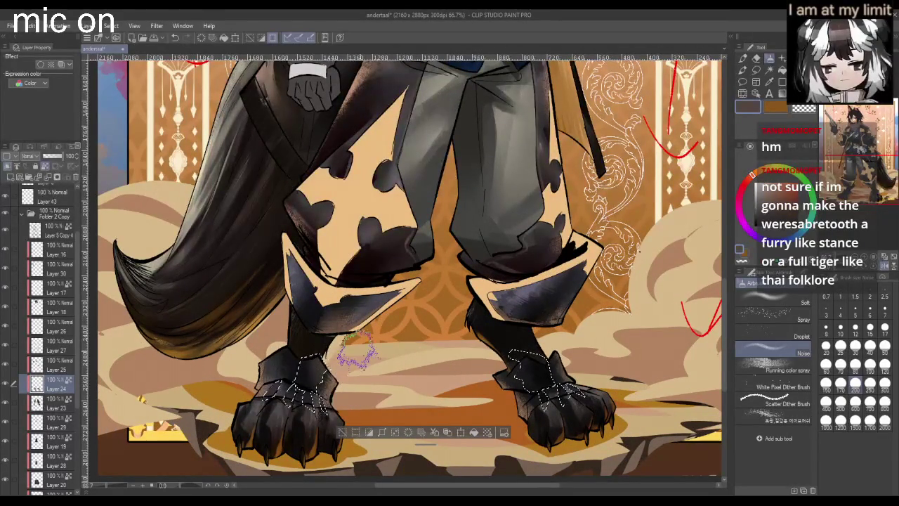
left_click(773, 181)
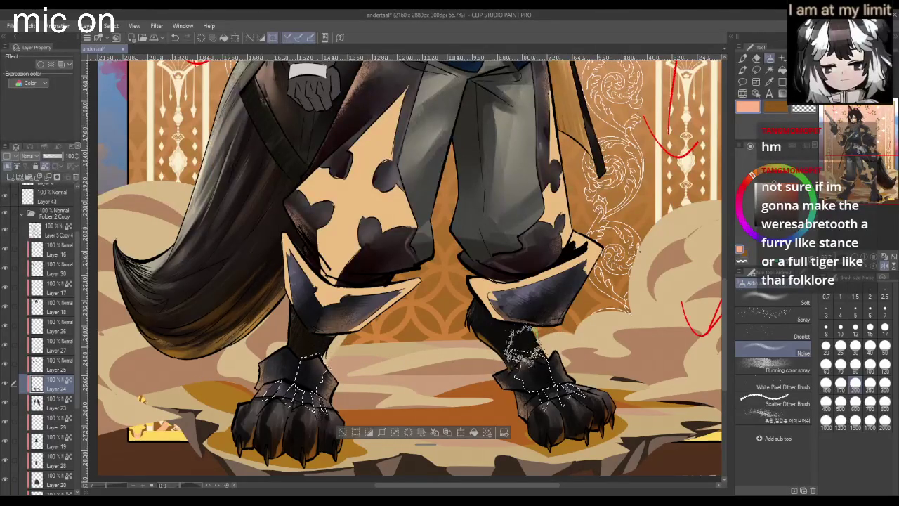
scroll(562, 337, "down", 1)
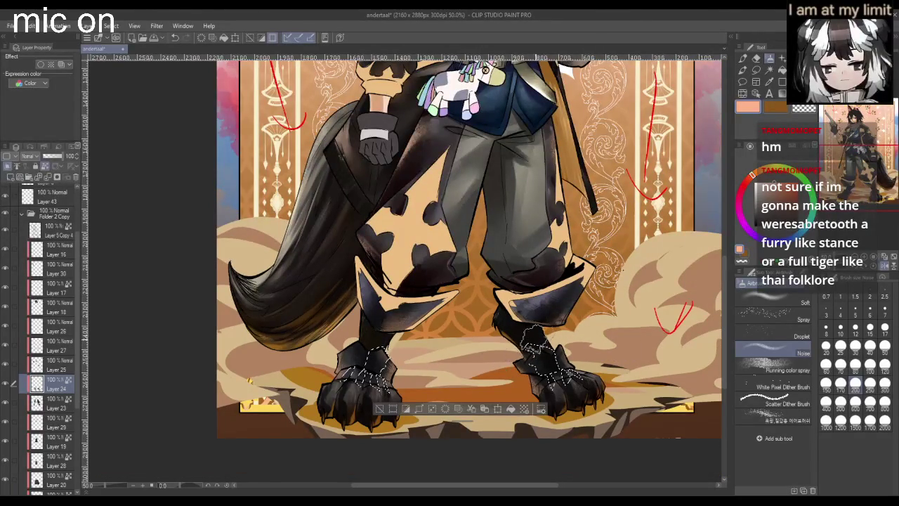
scroll(627, 331, "down", 1)
scroll(627, 332, "up", 2)
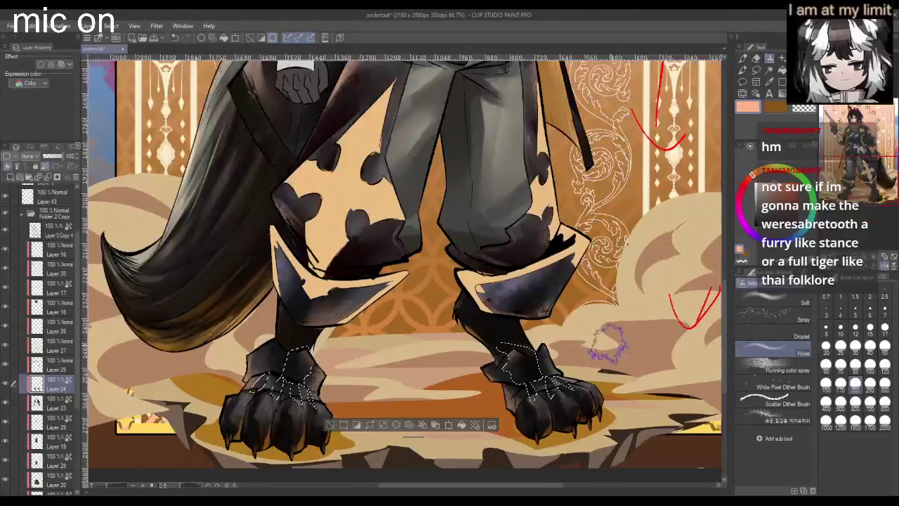
key("ctrl+d")
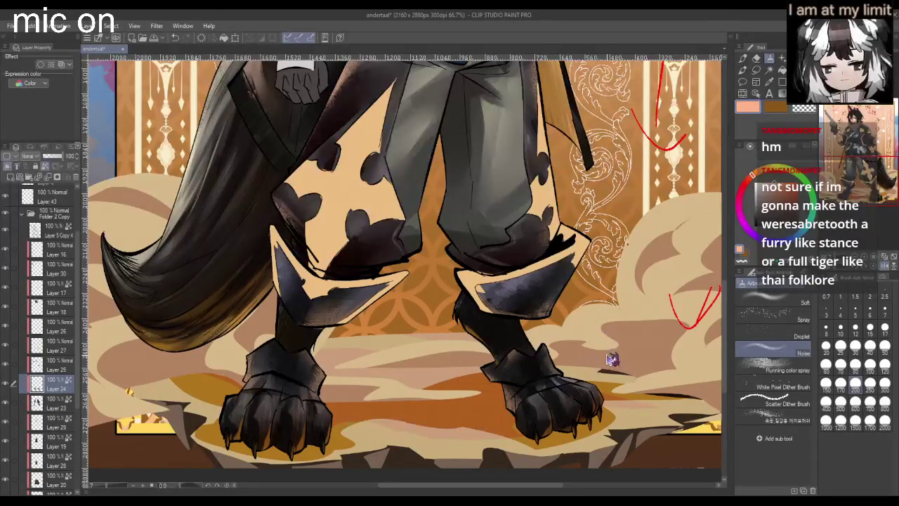
scroll(603, 355, "down", 3)
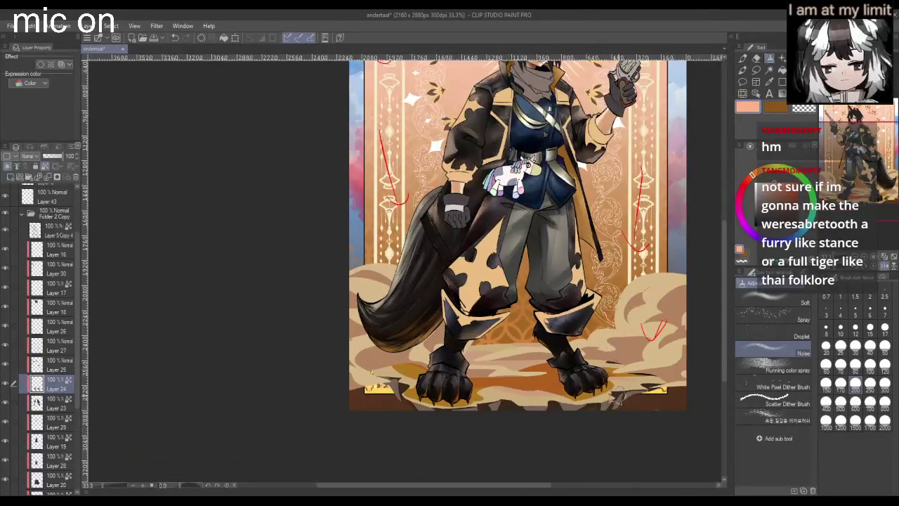
scroll(608, 387, "right", 3)
scroll(309, 372, "up", 4)
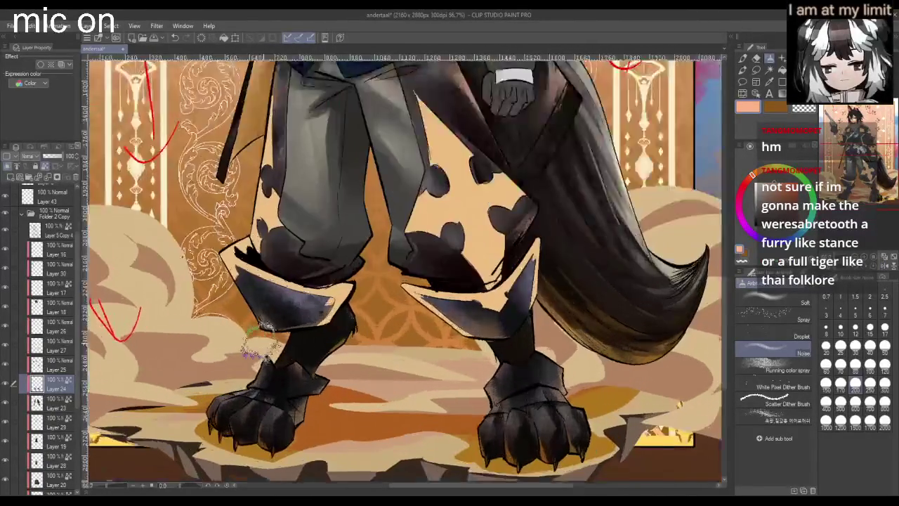
scroll(310, 372, "up", 1)
left_click(769, 60)
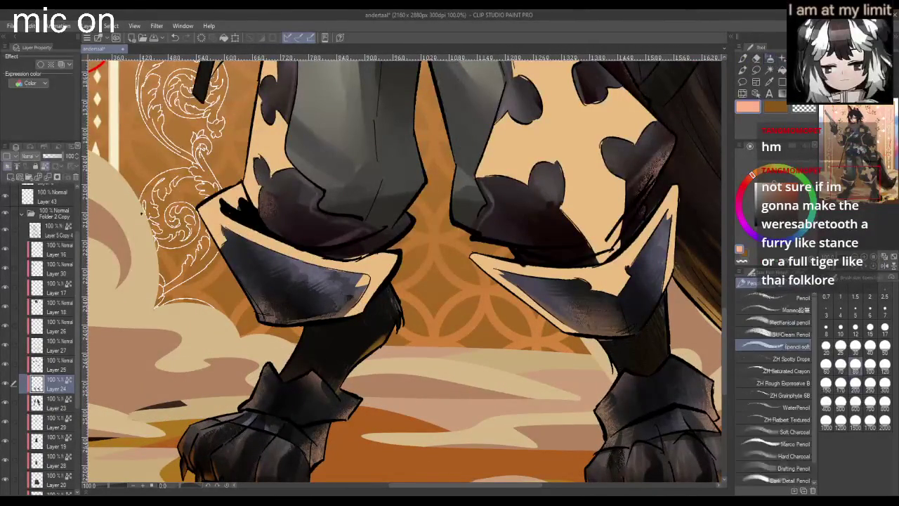
left_click(841, 364)
left_click_drag(317, 293, 261, 314)
left_click_drag(376, 254, 391, 278)
key("ctrl+z")
key("ctrl+z")
left_click(855, 351)
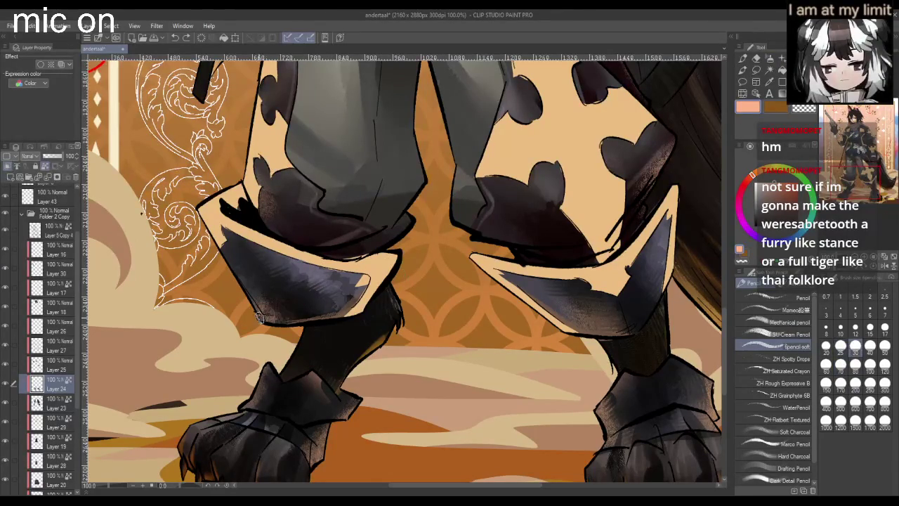
left_click_drag(260, 321, 315, 317)
scroll(588, 330, "down", 3)
scroll(632, 310, "down", 3)
scroll(667, 295, "up", 1)
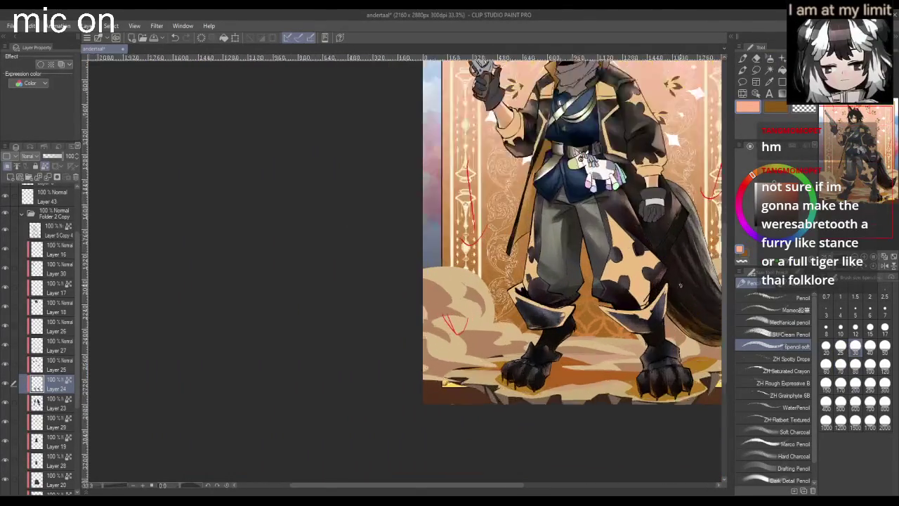
scroll(686, 283, "up", 3)
key("h")
scroll(704, 274, "down", 1)
scroll(492, 267, "down", 1)
scroll(301, 209, "up", 3)
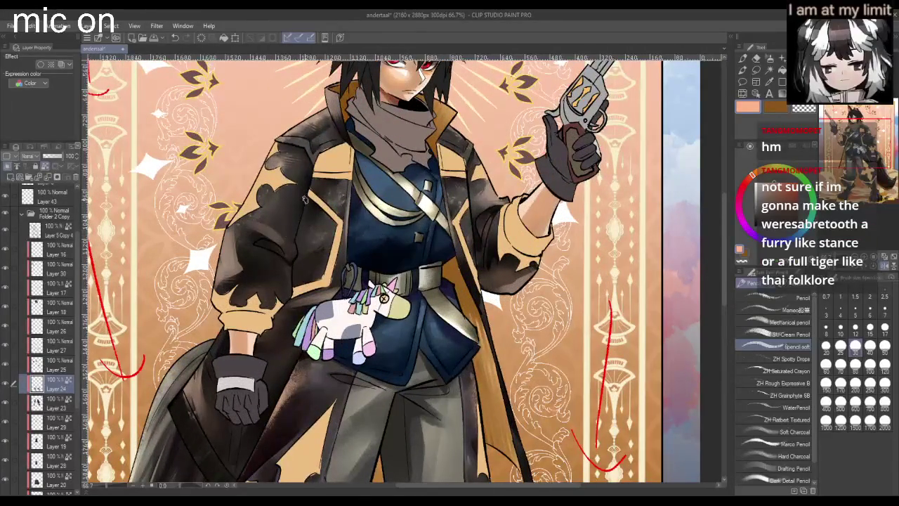
scroll(302, 209, "down", 3)
scroll(302, 209, "down", 1)
scroll(300, 212, "up", 3)
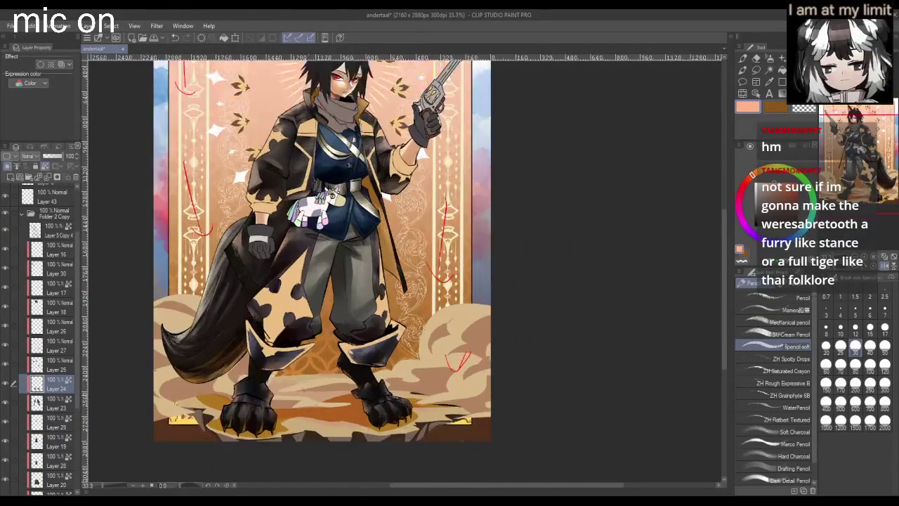
left_click(42, 365)
left_click(5, 365)
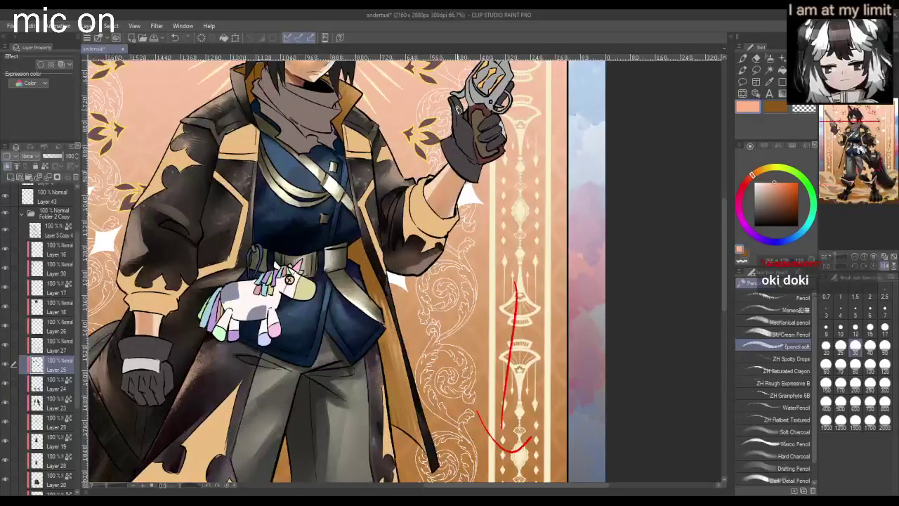
left_click(743, 59)
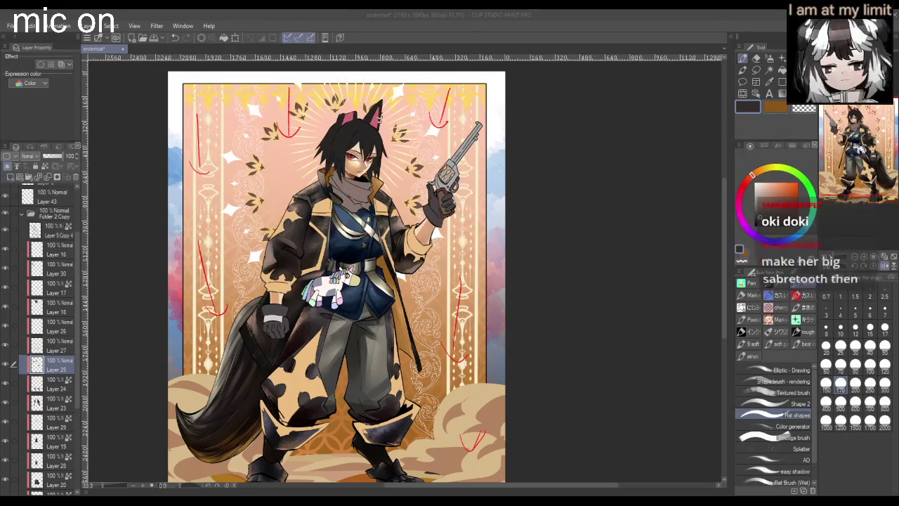
- Zoom out to the whole card and toggle a layer off and on to compare
scroll(592, 311, "down", 5)
scroll(387, 328, "up", 6)
scroll(388, 329, "up", 3)
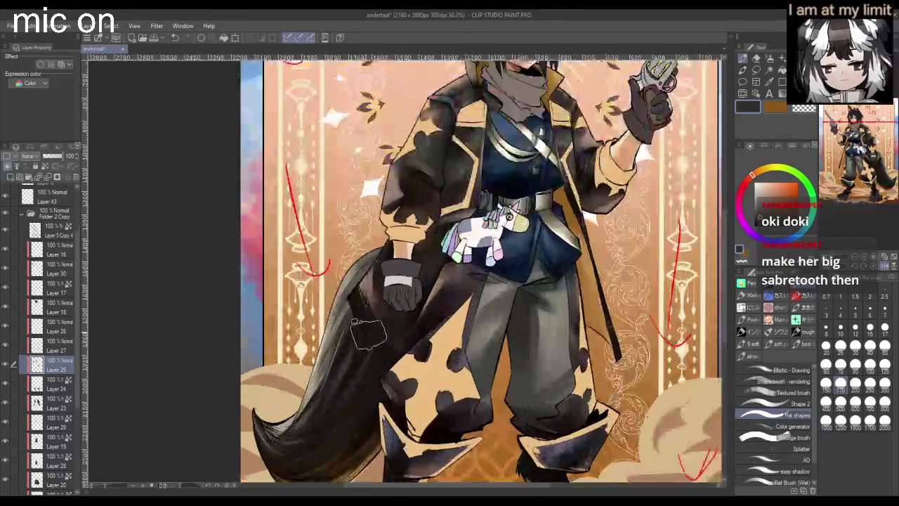
key("ctrl+minus")
key("ctrl+minus")
left_click(5, 365)
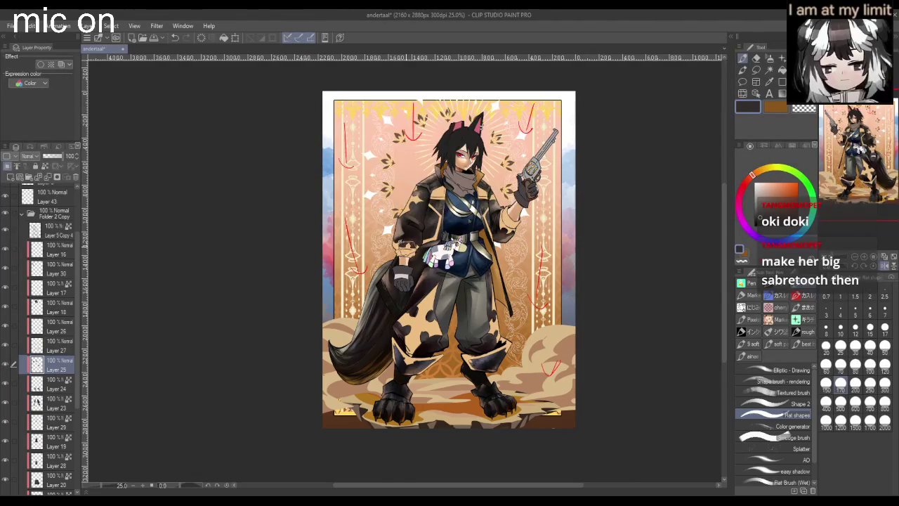
- Outline and paint the lowered glove in dark tones over its sketch lines
scroll(406, 248, "up", 1)
scroll(421, 279, "up", 1)
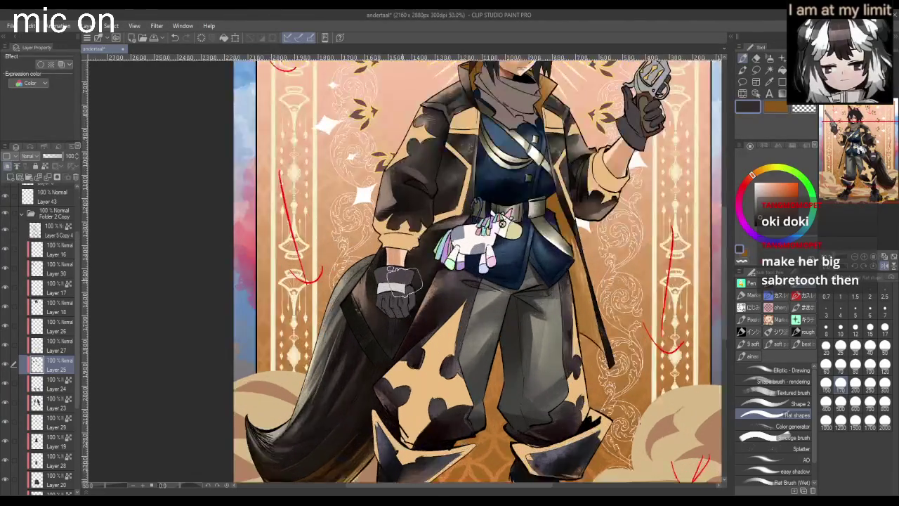
scroll(412, 288, "up", 1)
left_click_drag(393, 288, 390, 302)
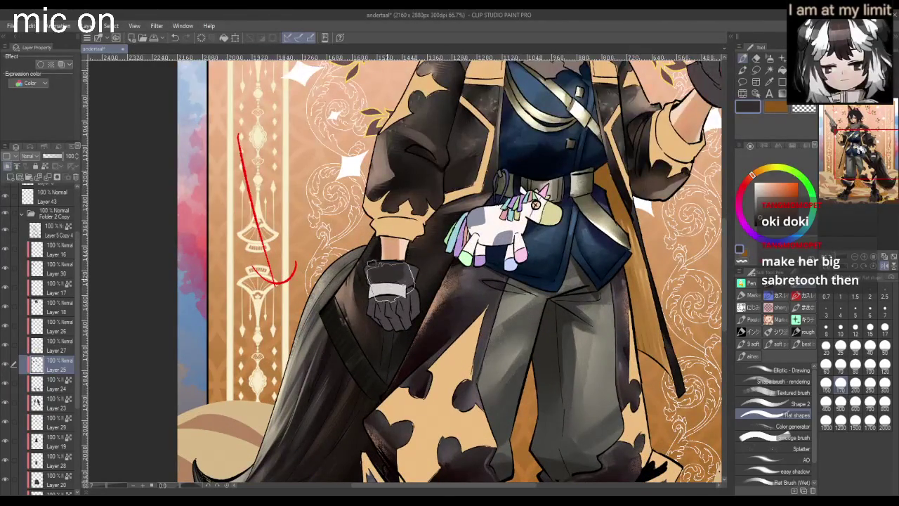
scroll(415, 306, "down", 1)
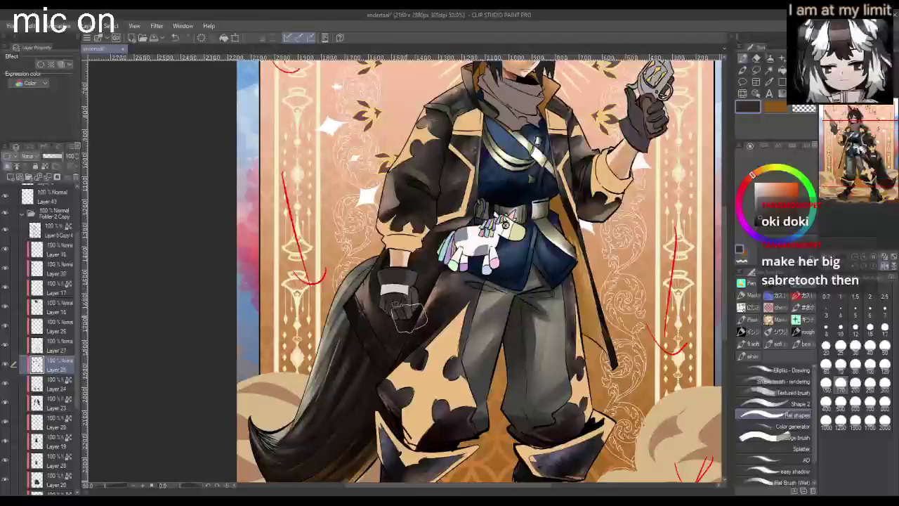
scroll(418, 308, "down", 1)
scroll(559, 200, "up", 1)
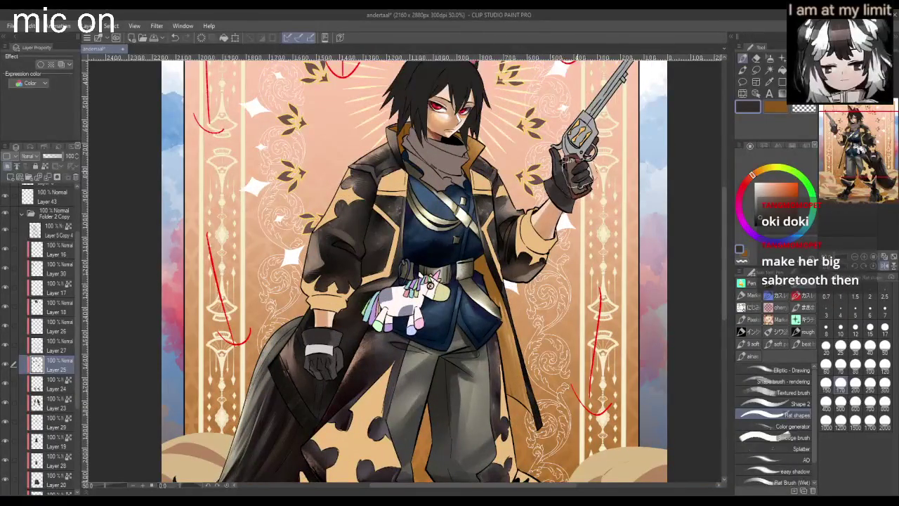
mouse_move(562, 168)
left_mouse_down()
mouse_move(579, 187)
mouse_move(555, 211)
mouse_move(576, 189)
mouse_move(560, 169)
mouse_move(577, 176)
left_mouse_up()
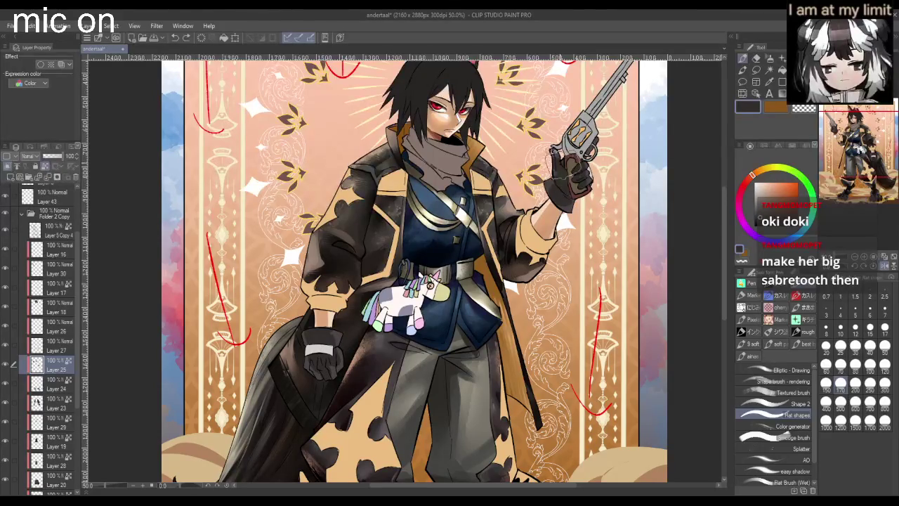
scroll(606, 274, "down", 1)
scroll(434, 325, "up", 1)
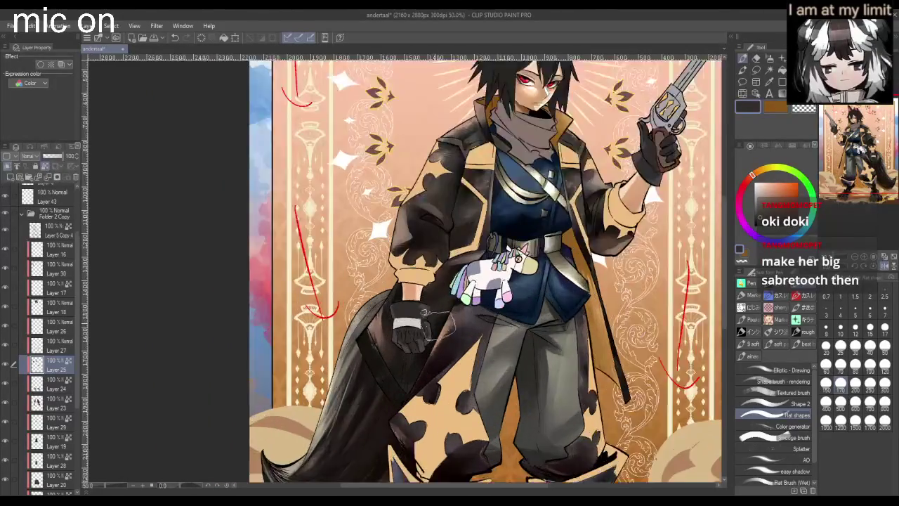
scroll(433, 325, "up", 1)
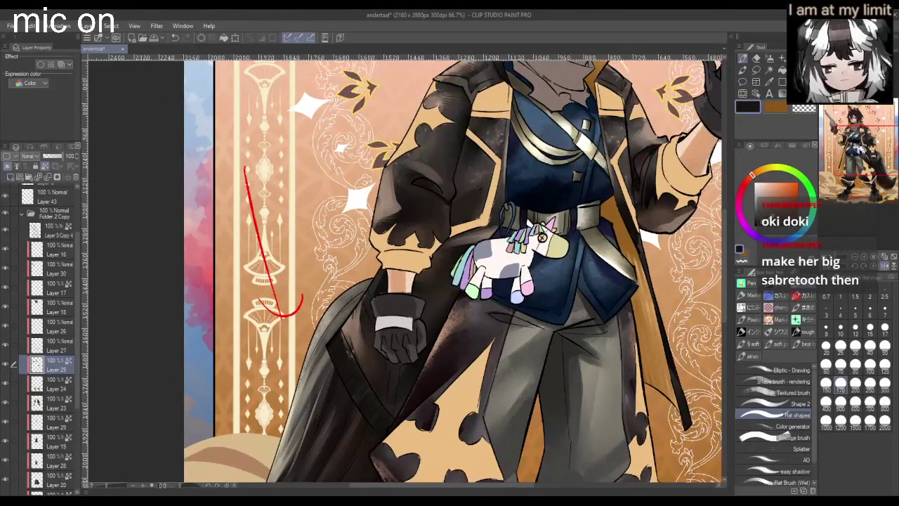
- Try the Textured brush, then the Eraser, then switch to the Pencil brushes
left_click(797, 394)
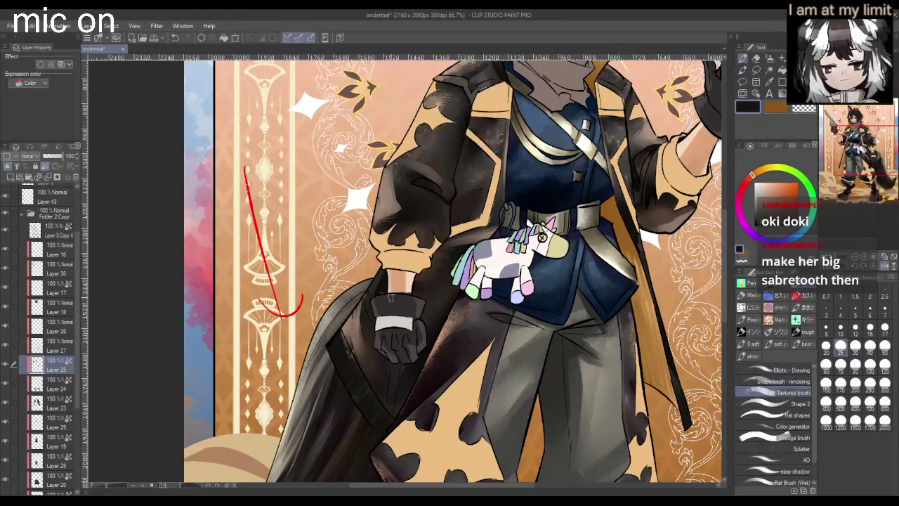
scroll(397, 299, "up", 1)
left_click(756, 59)
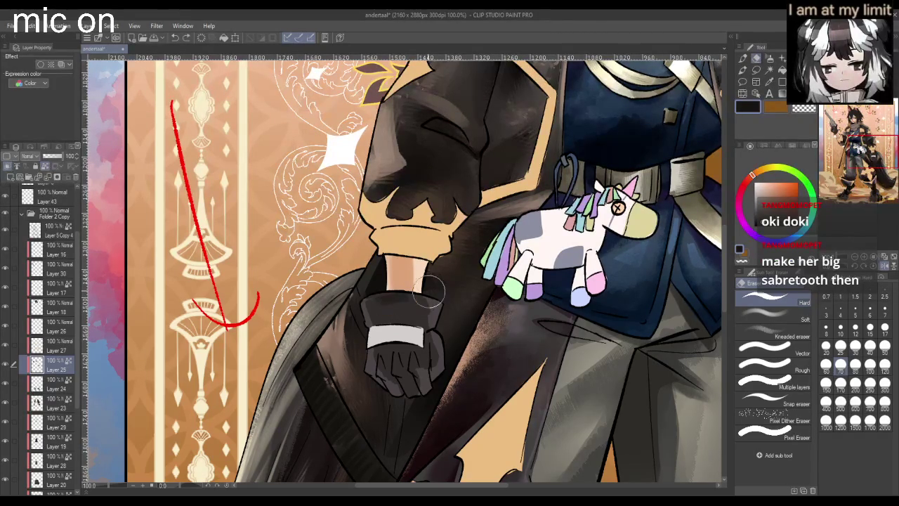
left_click(771, 59)
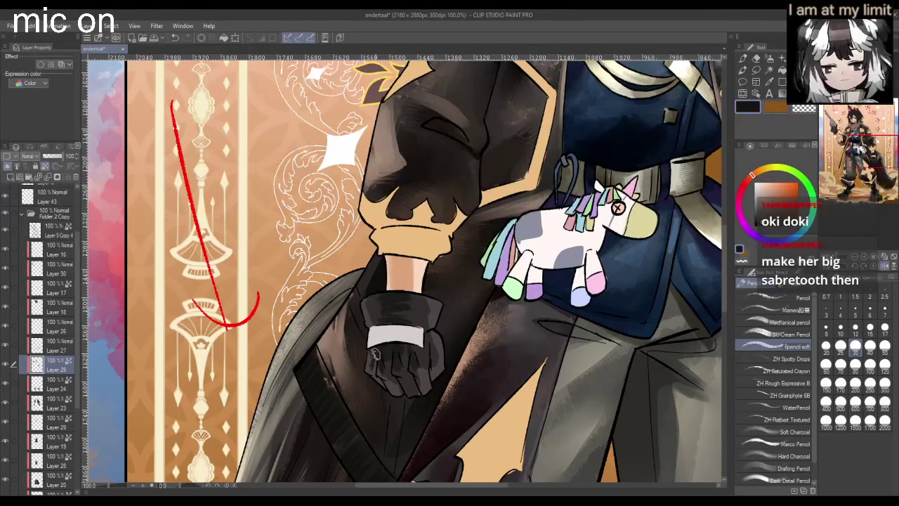
scroll(430, 336, "down", 3)
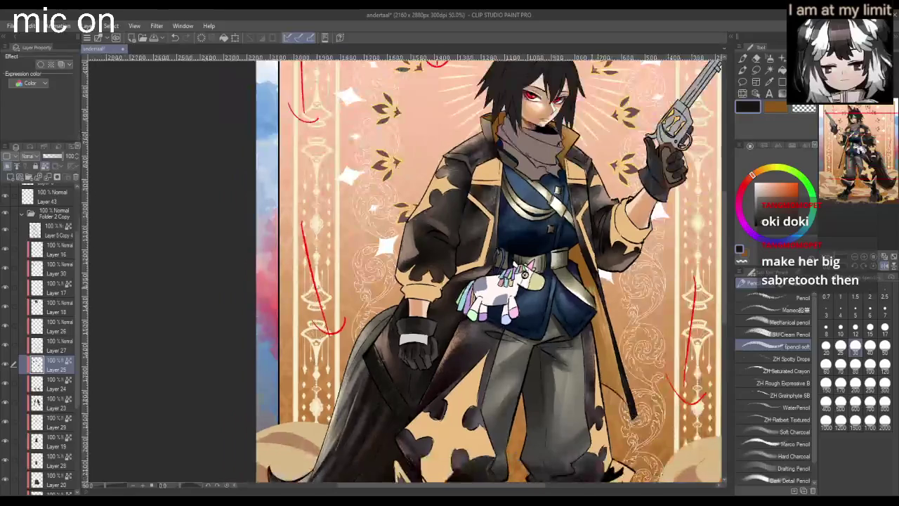
- Zoom in on the lowered fist and stroke darker pencil shading over its knuckles
scroll(430, 336, "up", 1)
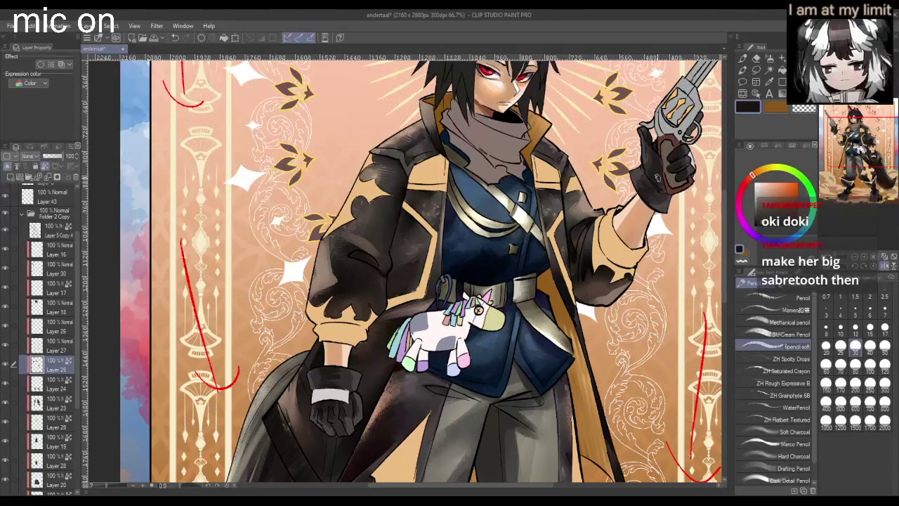
scroll(654, 171, "down", 1)
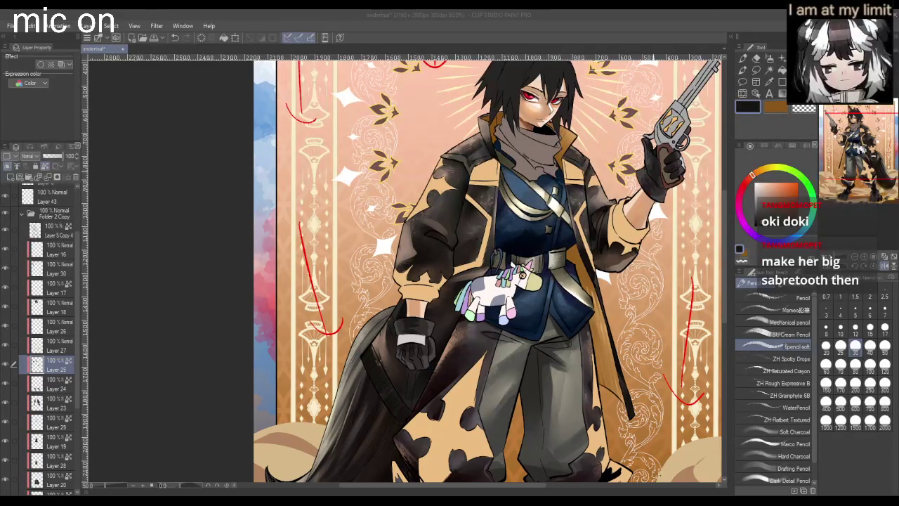
scroll(485, 271, "down", 3)
scroll(485, 270, "down", 1)
scroll(485, 270, "up", 1)
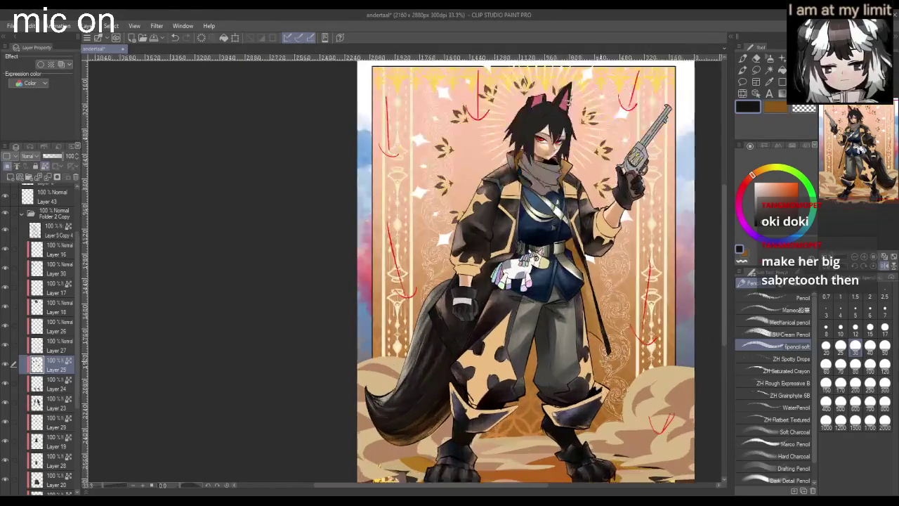
scroll(485, 270, "up", 3)
scroll(364, 249, "down", 1)
scroll(364, 250, "up", 3)
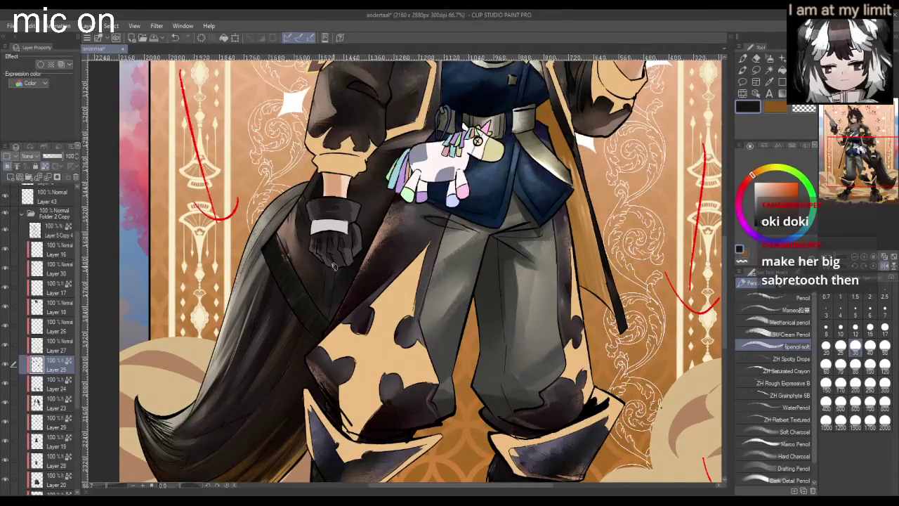
left_click_drag(325, 257, 338, 258)
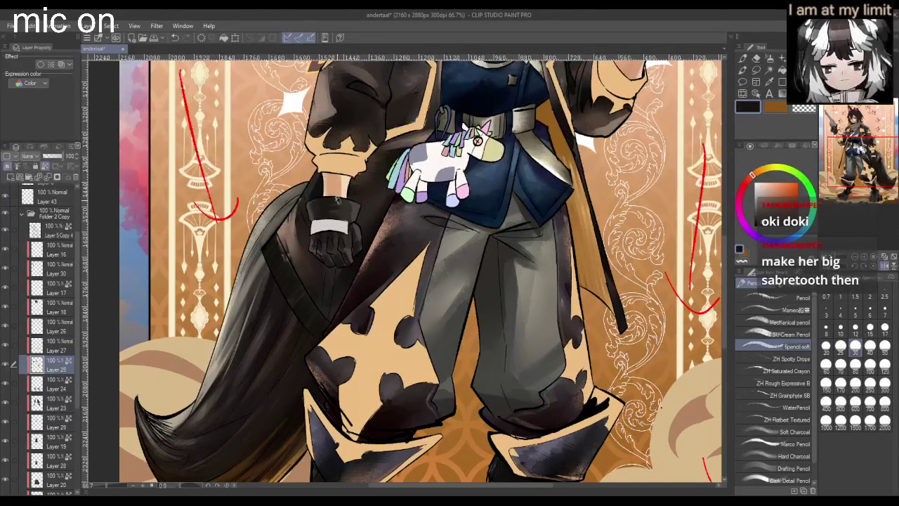
scroll(339, 209, "down", 1)
scroll(464, 140, "up", 4)
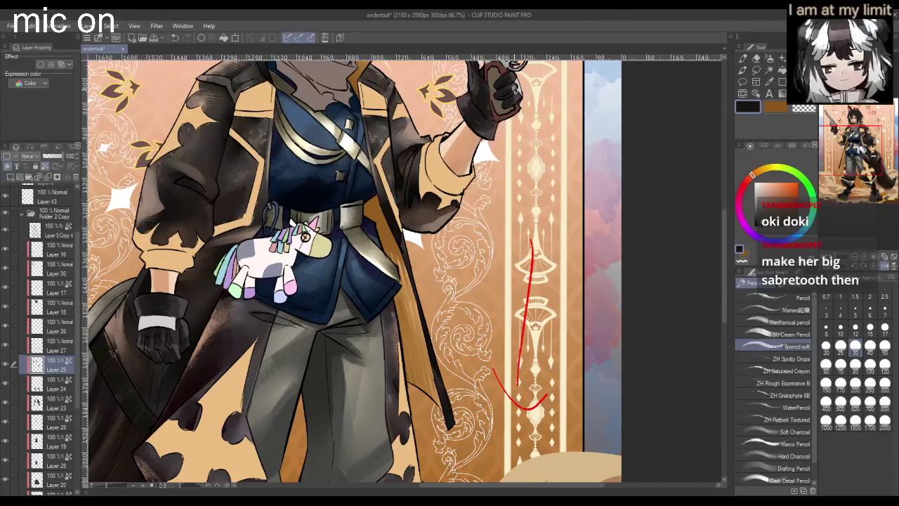
scroll(512, 102, "down", 4)
scroll(512, 102, "up", 1)
scroll(511, 101, "up", 1)
scroll(398, 253, "down", 1)
scroll(397, 253, "up", 1)
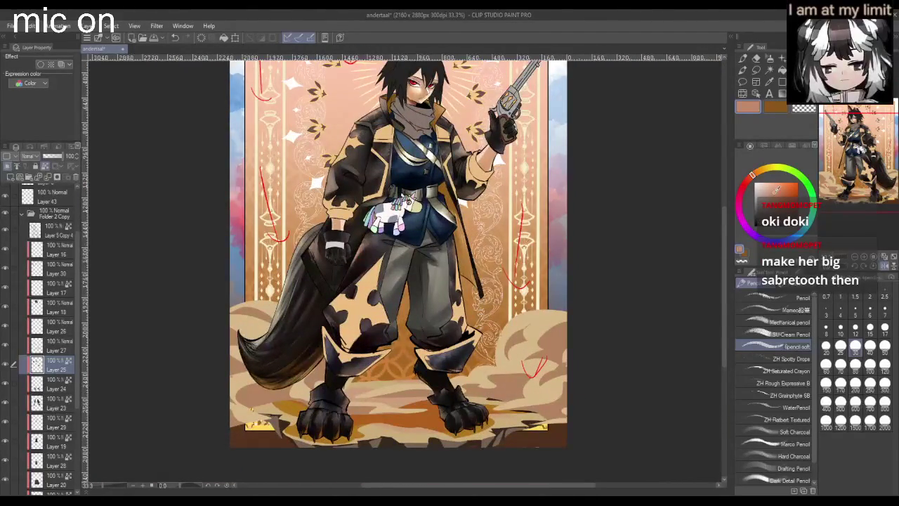
scroll(492, 116, "up", 1)
scroll(491, 116, "up", 2)
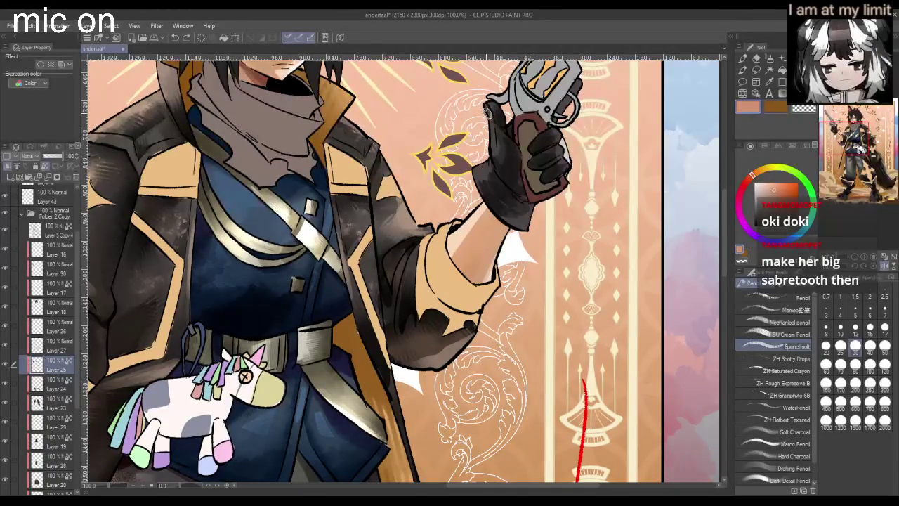
- Highlight the gun-hand thumb in pink-peach, then darken the glove under the gun and the hammer
left_click(504, 121, "alt")
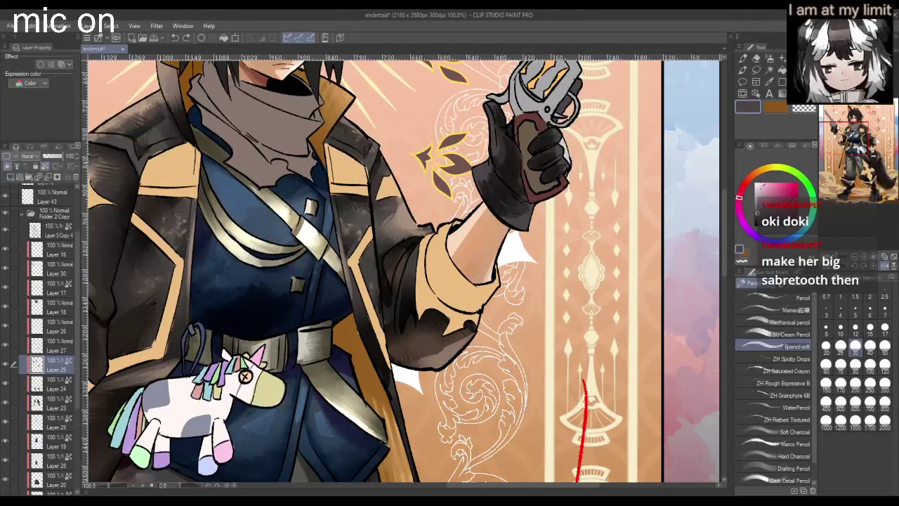
left_click_drag(739, 198, 747, 180)
mouse_move(492, 105)
left_mouse_down()
mouse_move(496, 151)
mouse_move(473, 173)
left_mouse_up()
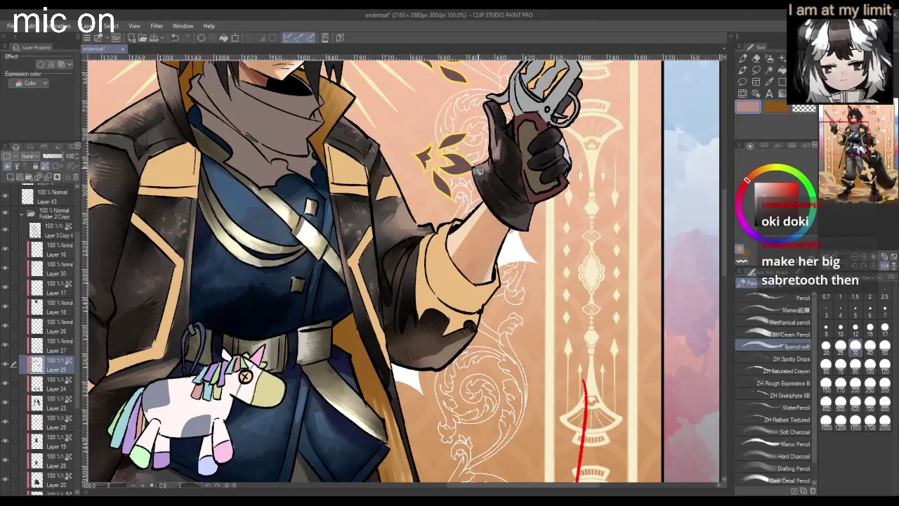
left_click_drag(513, 139, 512, 119)
mouse_move(577, 85)
left_mouse_down()
mouse_move(562, 121)
mouse_move(566, 163)
left_mouse_up()
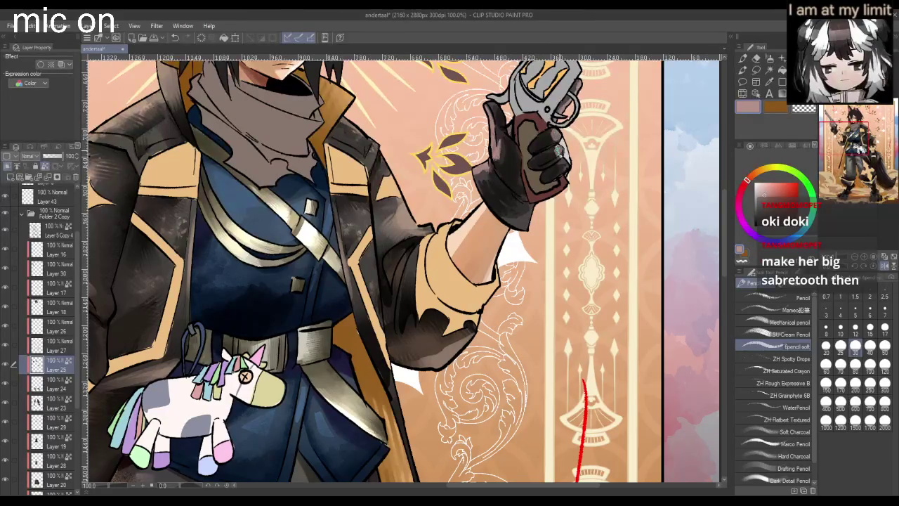
scroll(567, 163, "down", 3)
scroll(492, 210, "down", 3)
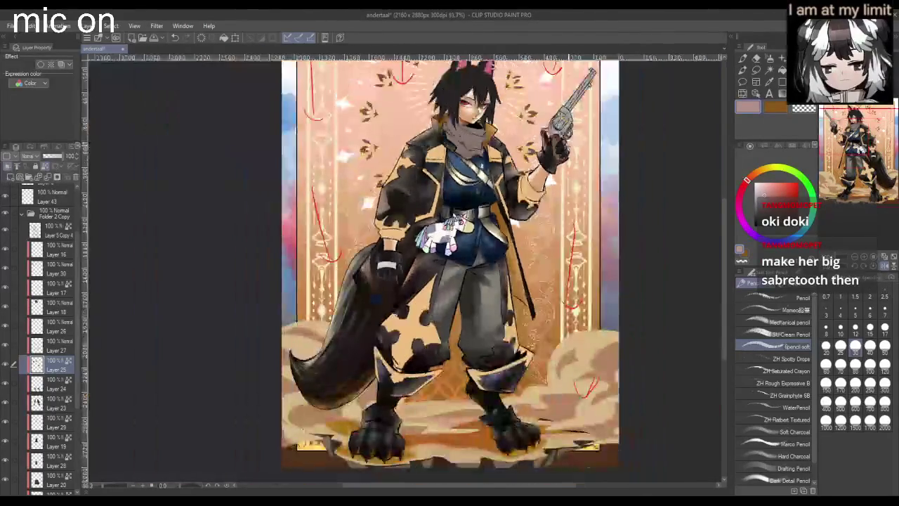
scroll(372, 258, "up", 2)
scroll(371, 258, "up", 2)
- Refine the shading around the wrist and glove top, then adjust the view
left_click_drag(372, 258, 410, 248)
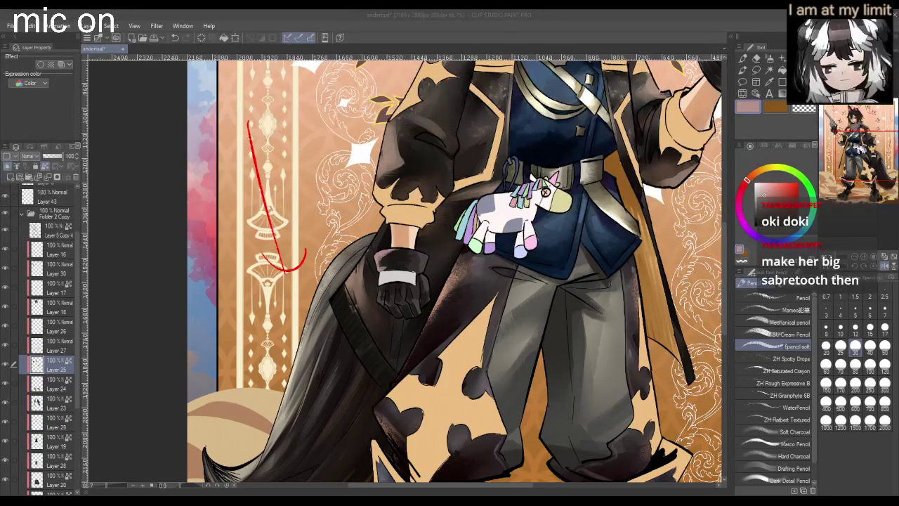
left_click(392, 281)
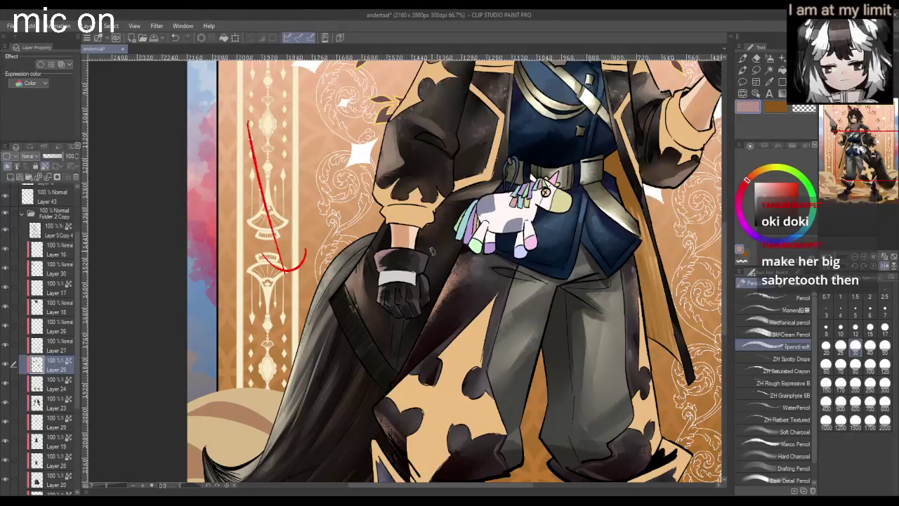
scroll(423, 248, "down", 5)
scroll(492, 281, "up", 2)
scroll(533, 232, "up", 2)
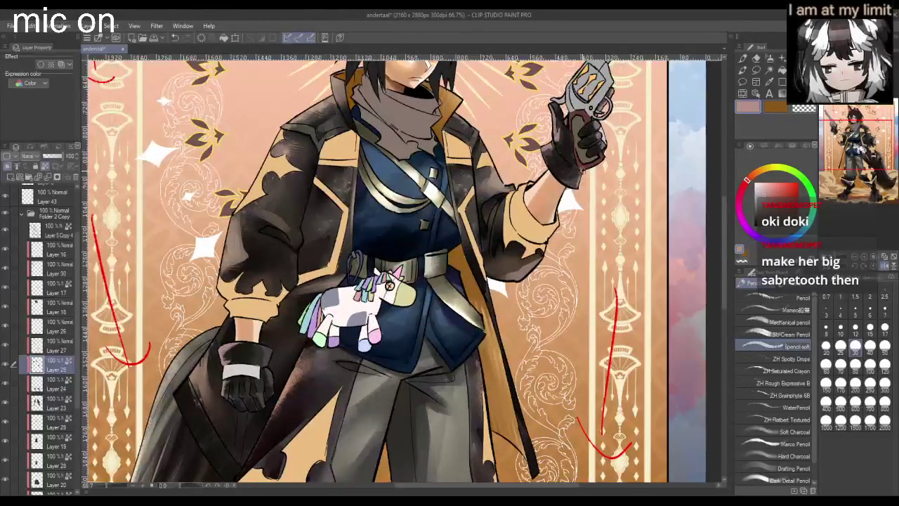
scroll(583, 179, "down", 3)
scroll(583, 177, "up", 3)
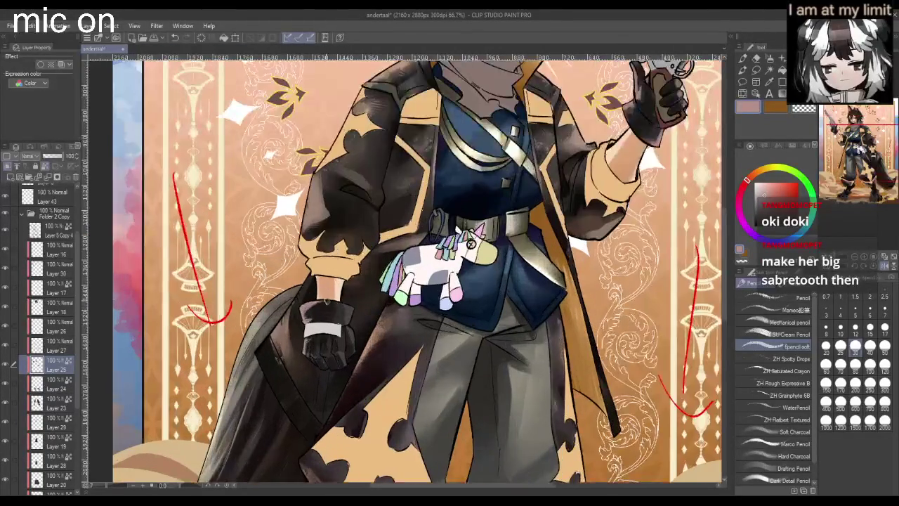
scroll(354, 300, "down", 1)
scroll(355, 300, "down", 1)
- Blend the gun-hand glove's thumb and fingers with the Blend tool at a smaller size
key("j")
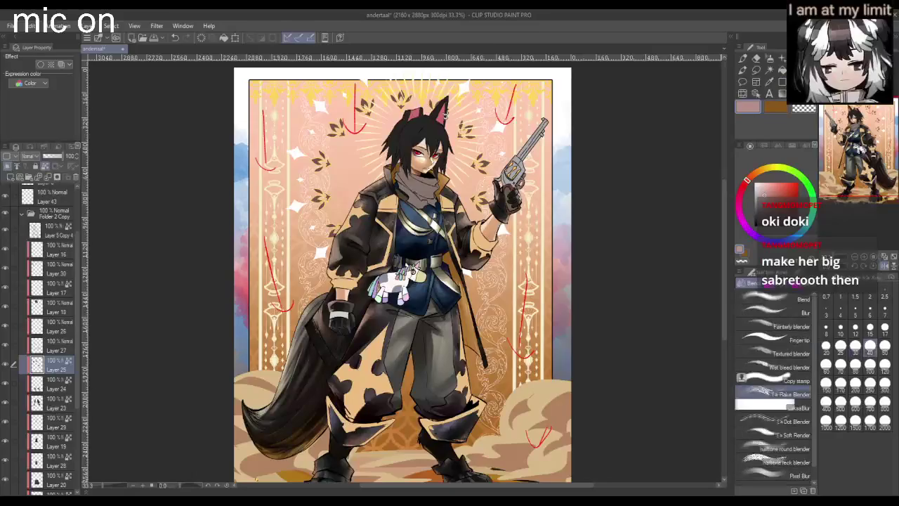
scroll(295, 373, "up", 2)
scroll(241, 444, "up", 1)
scroll(477, 256, "up", 1)
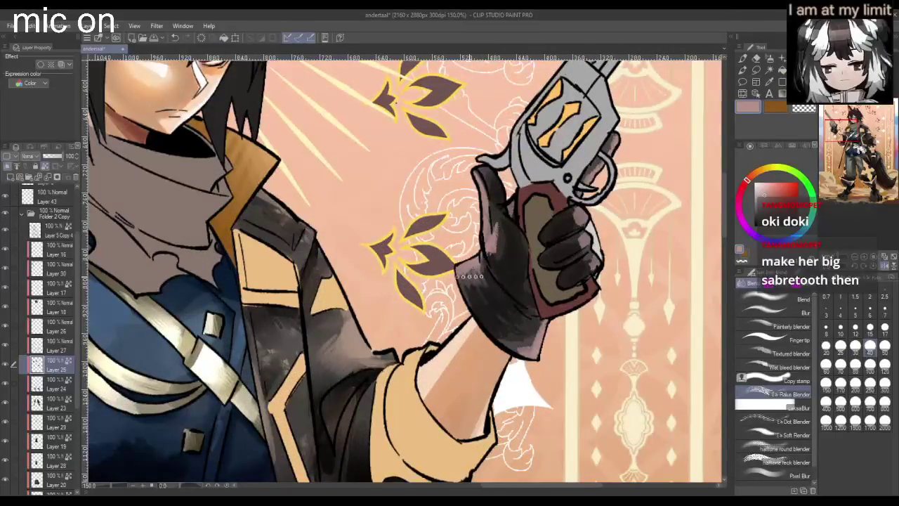
mouse_move(486, 280)
left_mouse_down()
mouse_move(502, 246)
mouse_move(516, 274)
left_mouse_up()
key("bracketleft")
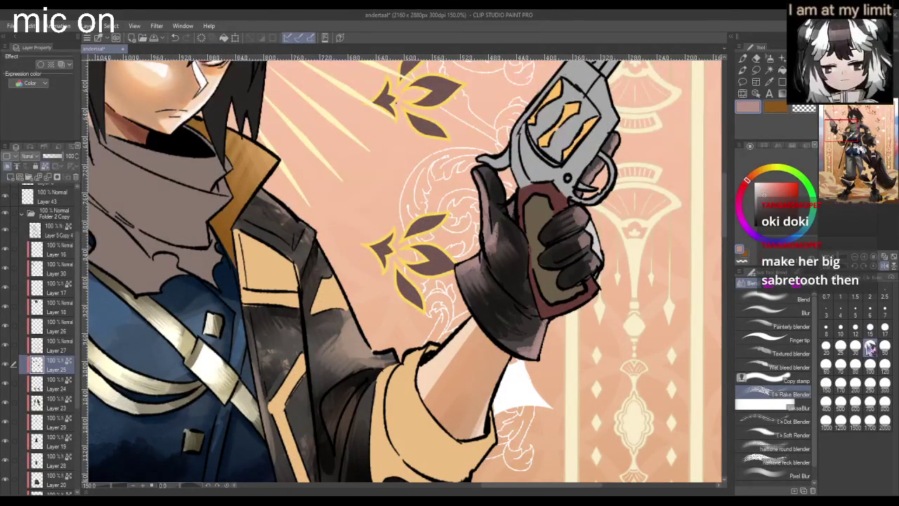
mouse_move(578, 234)
left_mouse_down()
mouse_move(585, 273)
mouse_move(574, 274)
left_mouse_up()
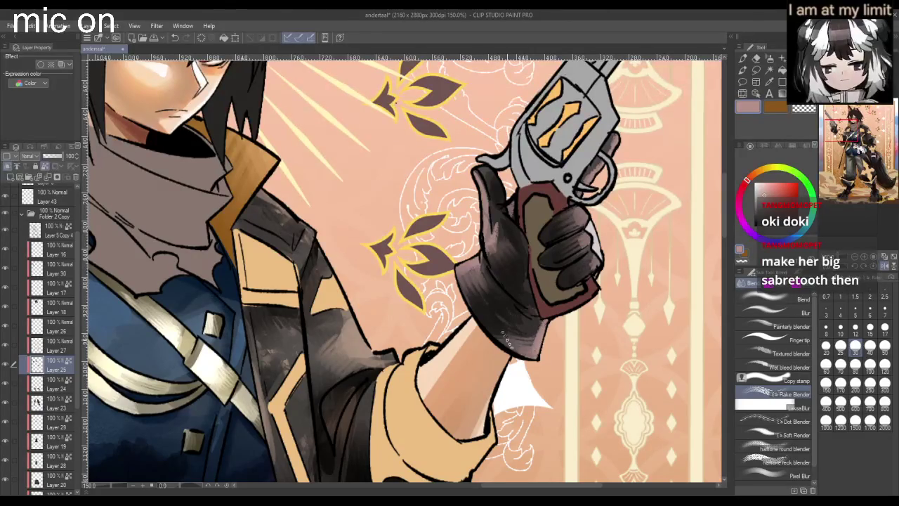
- Soften and streak the shading at the top of the lower glove's cuff
scroll(532, 340, "down", 4)
scroll(298, 394, "up", 1)
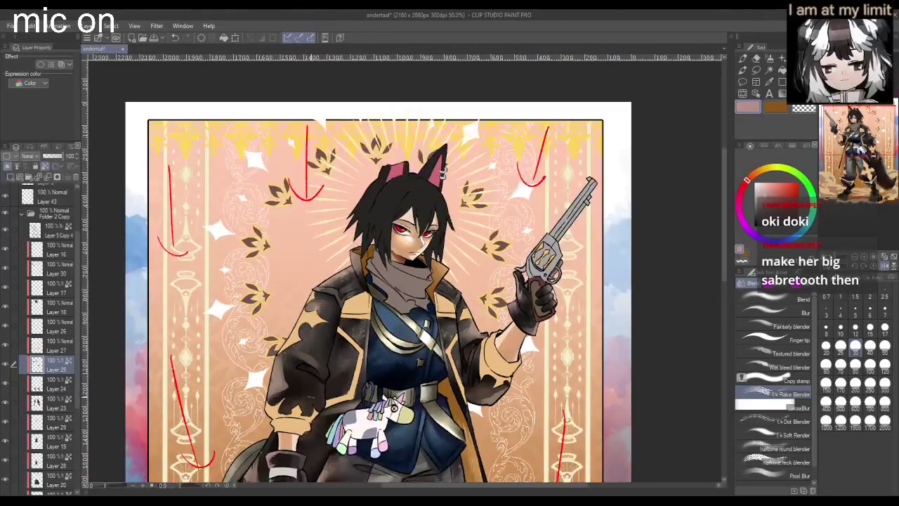
scroll(298, 394, "down", 4)
scroll(295, 443, "up", 2)
scroll(295, 442, "up", 2)
scroll(295, 443, "up", 2)
left_click_drag(415, 306, 411, 294)
mouse_move(390, 322)
left_mouse_down()
mouse_move(372, 351)
mouse_move(406, 338)
left_mouse_up()
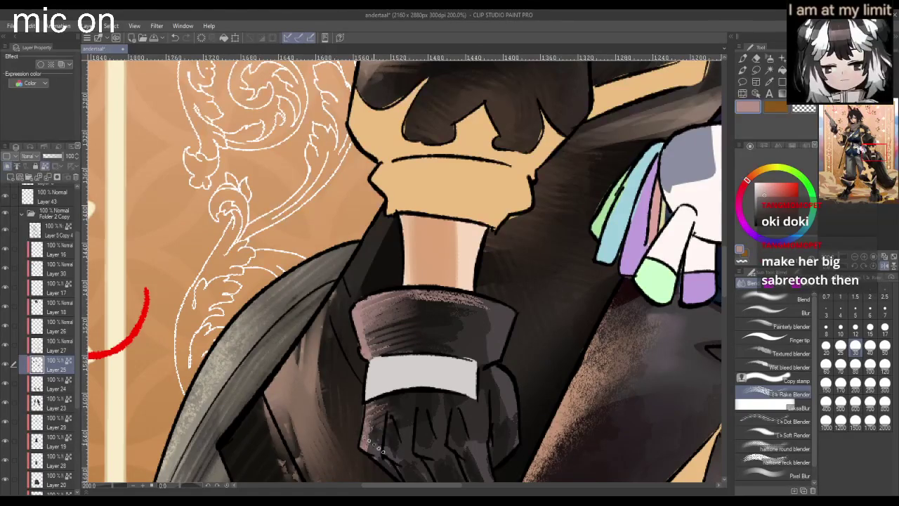
- Zoom in and out around the gun-hand glove to inspect the blended shading
scroll(383, 425, "down", 2)
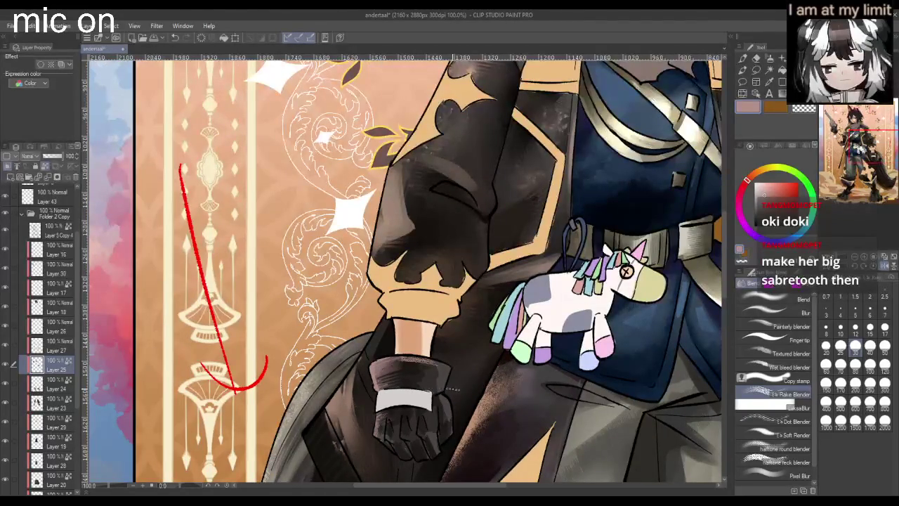
scroll(449, 392, "up", 1)
scroll(449, 392, "up", 1)
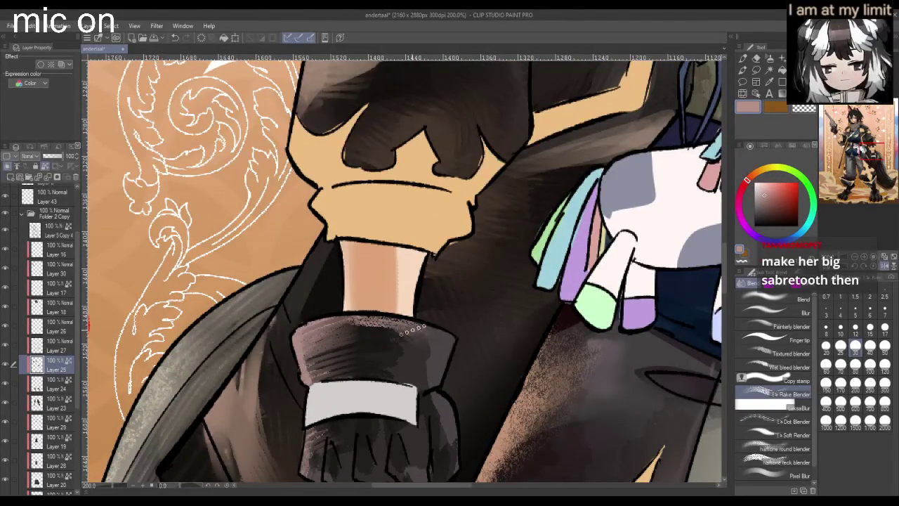
scroll(430, 344, "down", 3)
scroll(408, 387, "down", 1)
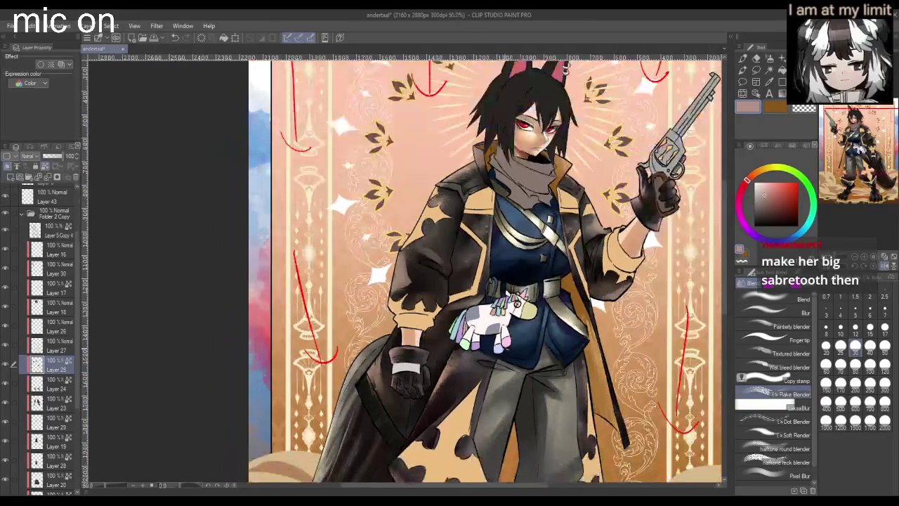
scroll(673, 219, "up", 2)
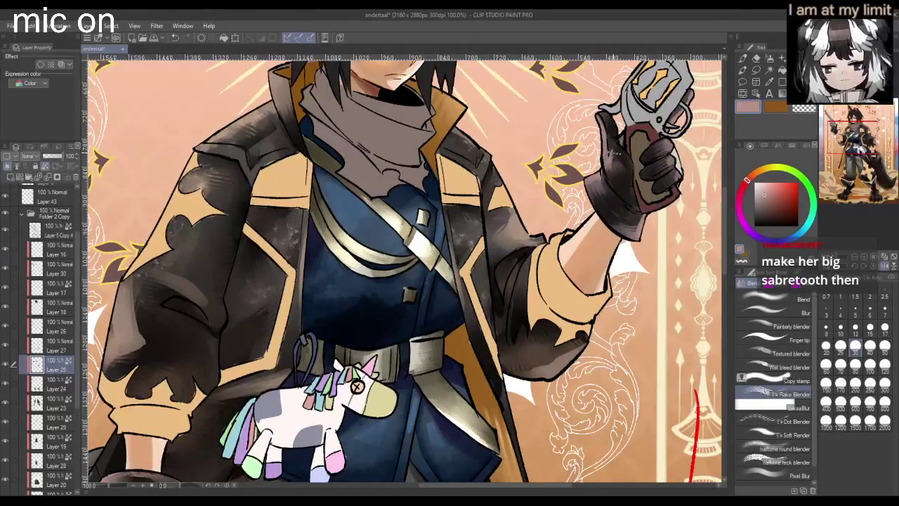
scroll(618, 148, "down", 1)
scroll(622, 134, "down", 1)
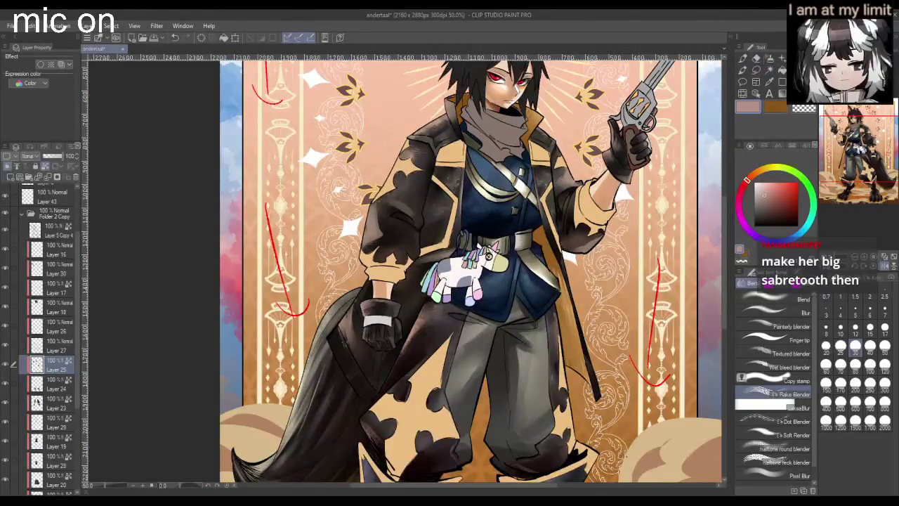
- With the soft pencil at size 10 and 150% zoom, stroke light lines along the glove's lower edge
key("p")
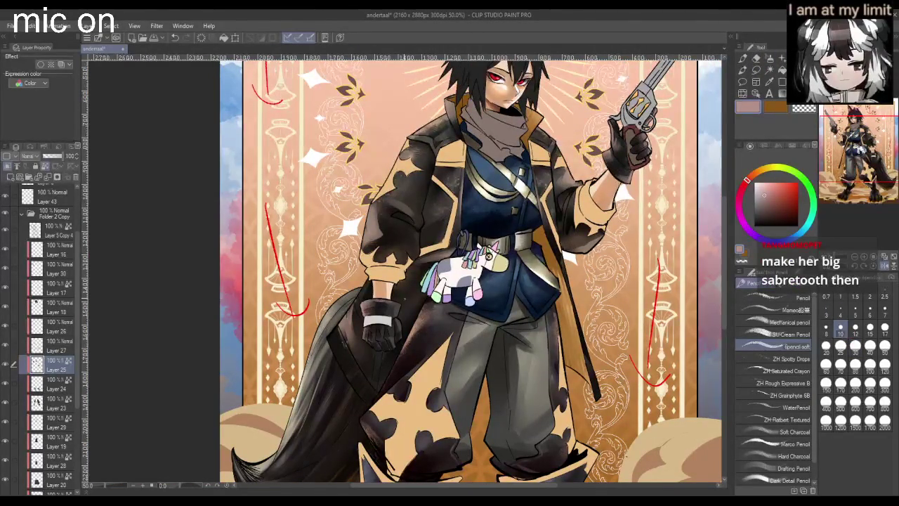
scroll(399, 330, "up", 2)
scroll(399, 330, "up", 1)
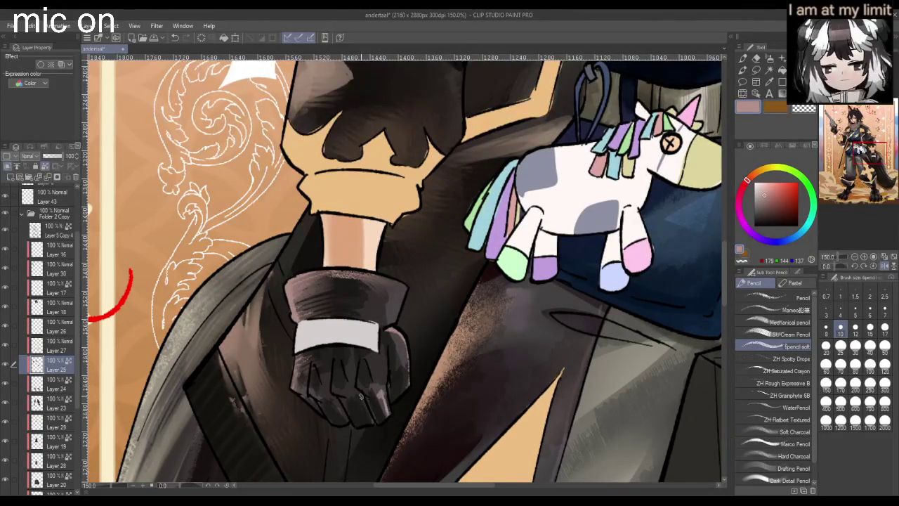
scroll(344, 418, "down", 2)
scroll(344, 418, "down", 1)
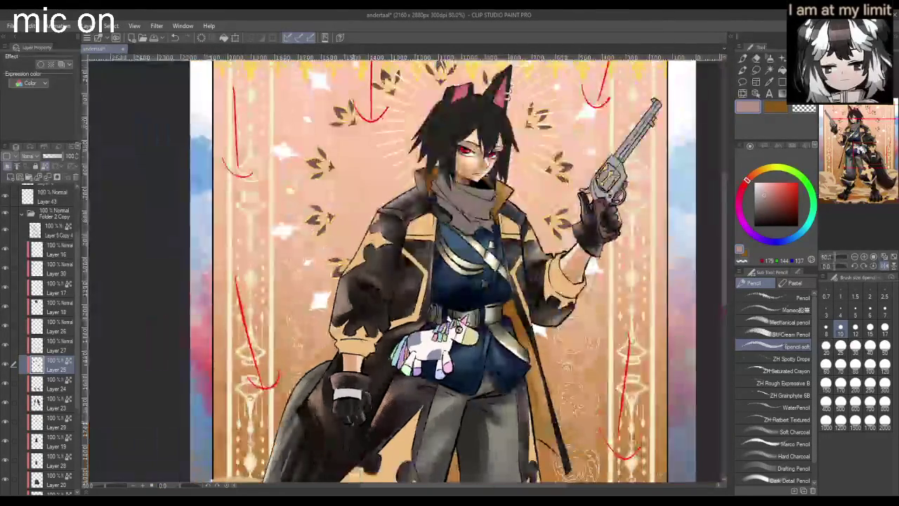
scroll(341, 417, "up", 3)
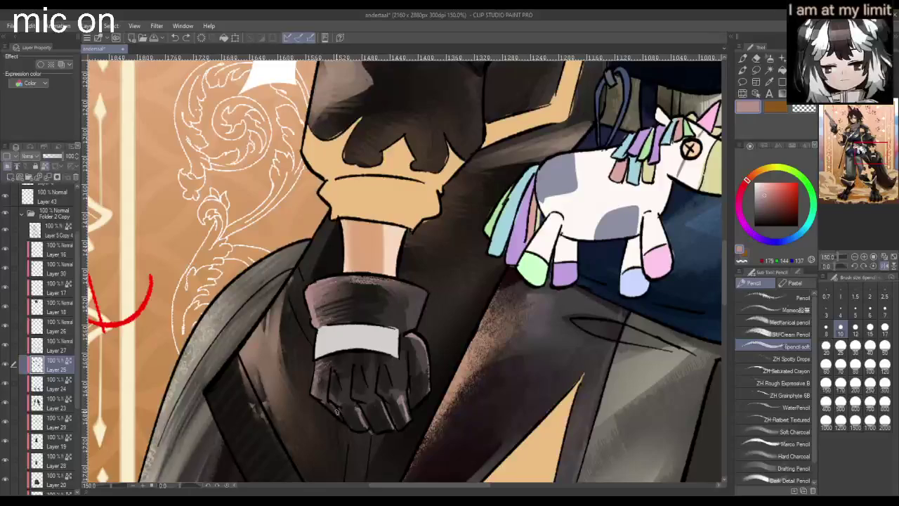
scroll(350, 426, "down", 2)
scroll(350, 426, "down", 1)
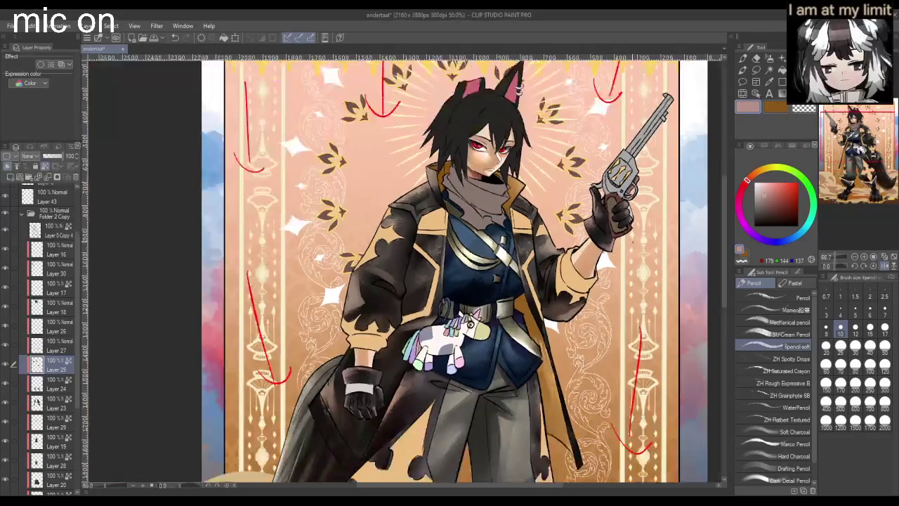
scroll(532, 226, "up", 2)
scroll(532, 226, "up", 4)
left_click_drag(532, 226, 554, 220)
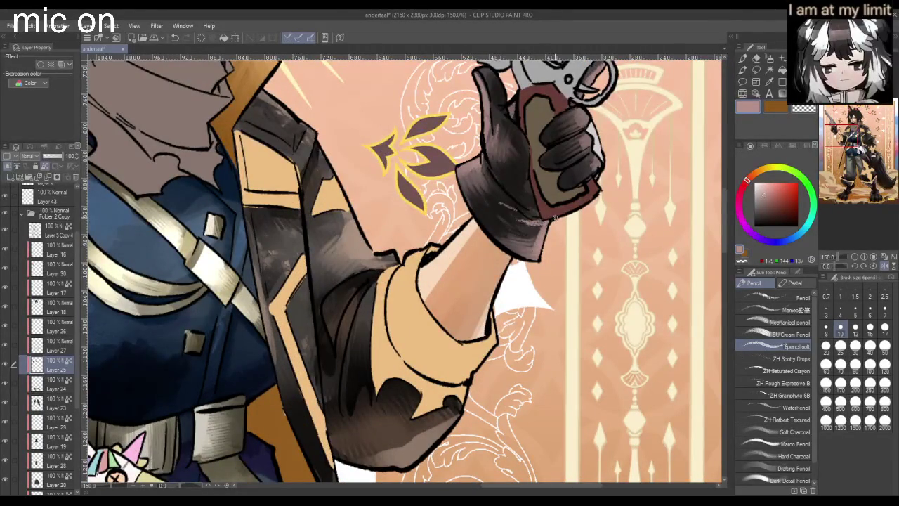
- Set the brush size to 25 and switch to the blending tools
scroll(553, 220, "down", 3)
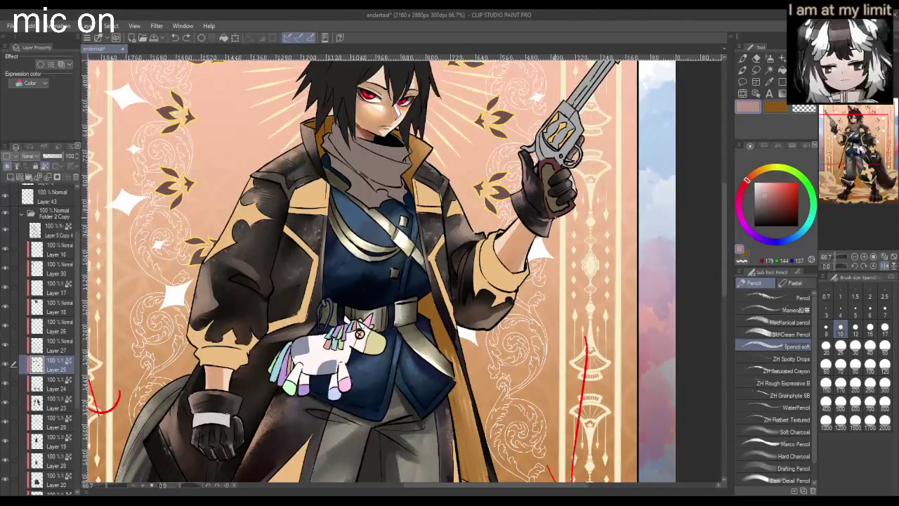
scroll(538, 246, "down", 2)
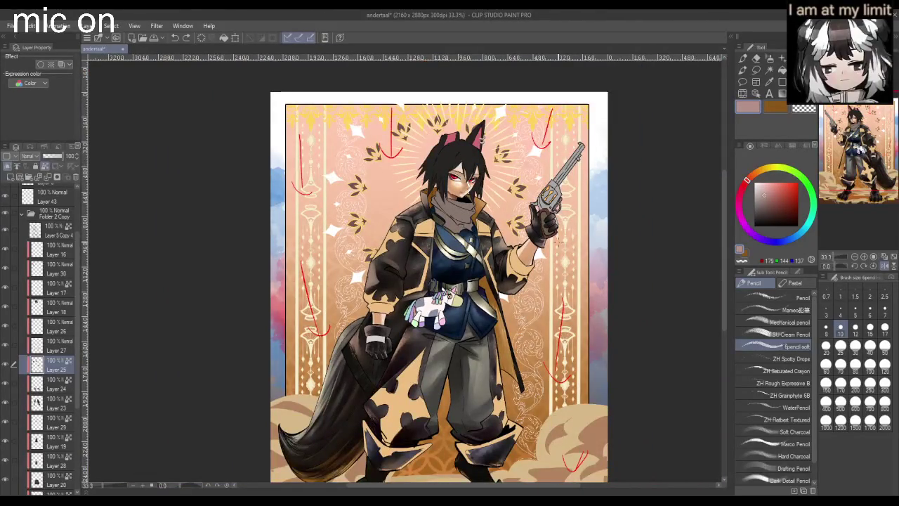
scroll(555, 232, "up", 2)
left_click(841, 345)
scroll(195, 424, "up", 1)
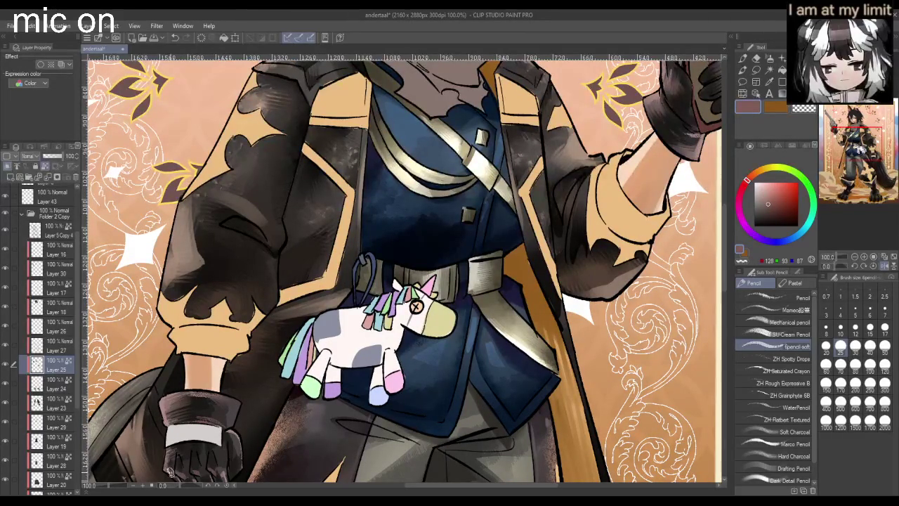
scroll(251, 445, "down", 3)
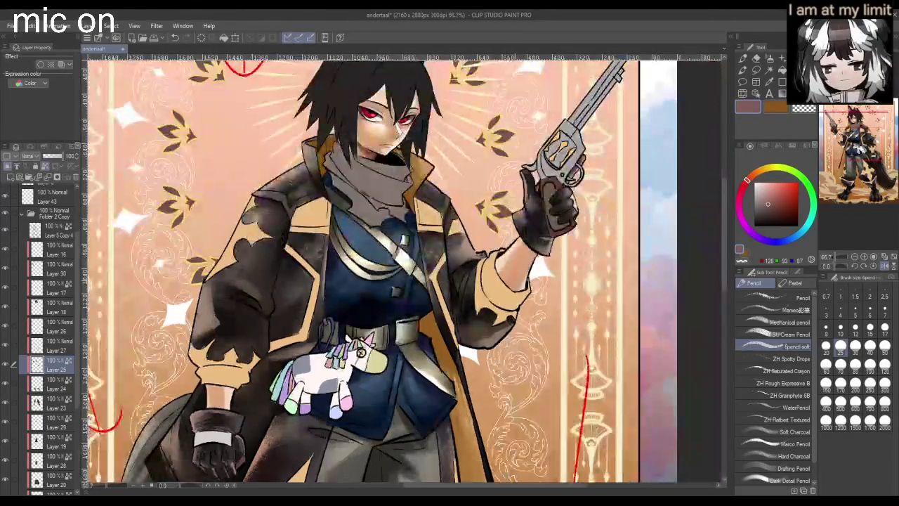
scroll(528, 162, "up", 2)
scroll(528, 162, "up", 2)
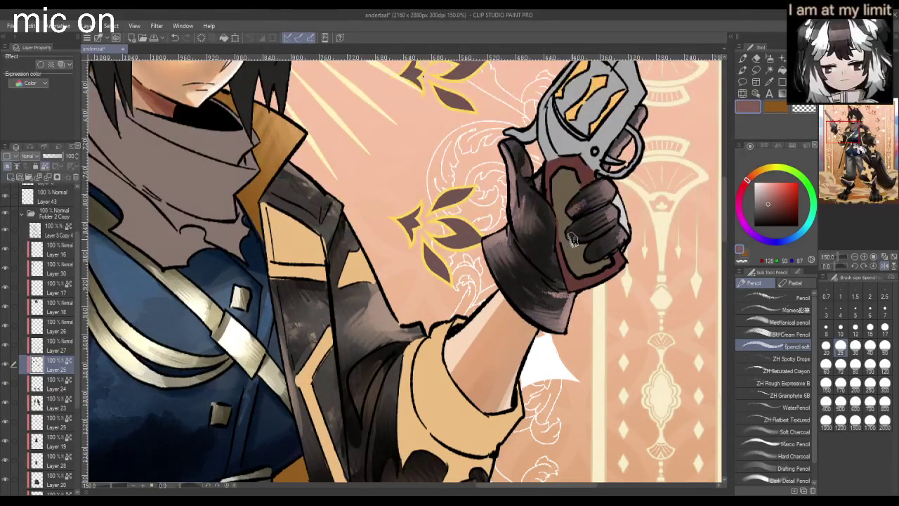
scroll(651, 222, "down", 2)
key("j")
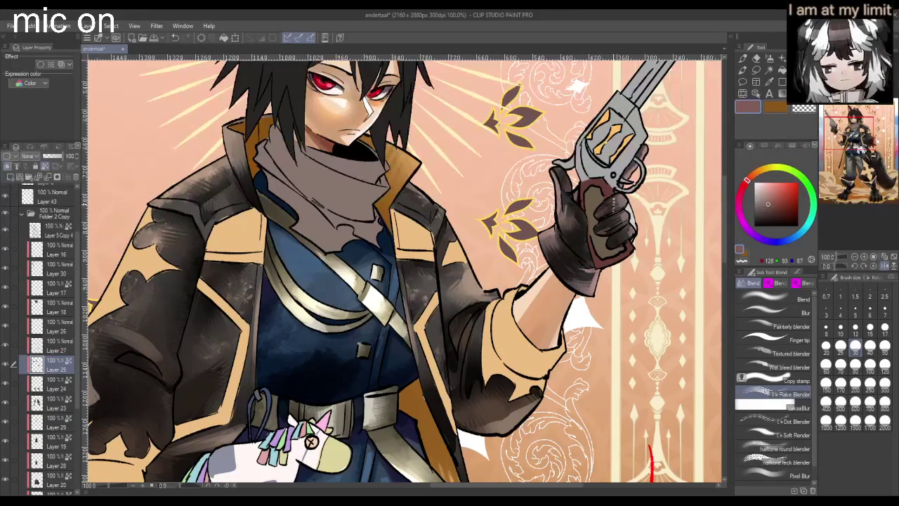
scroll(623, 239, "down", 1)
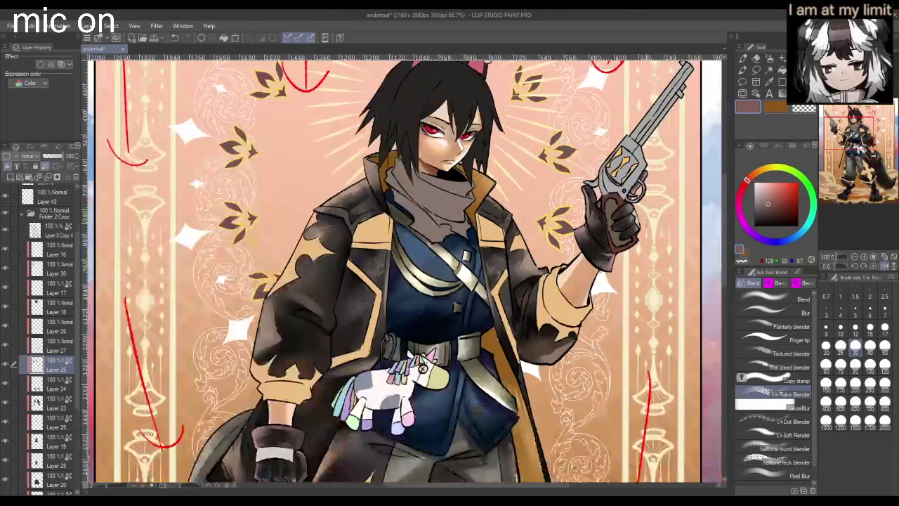
scroll(602, 239, "up", 2)
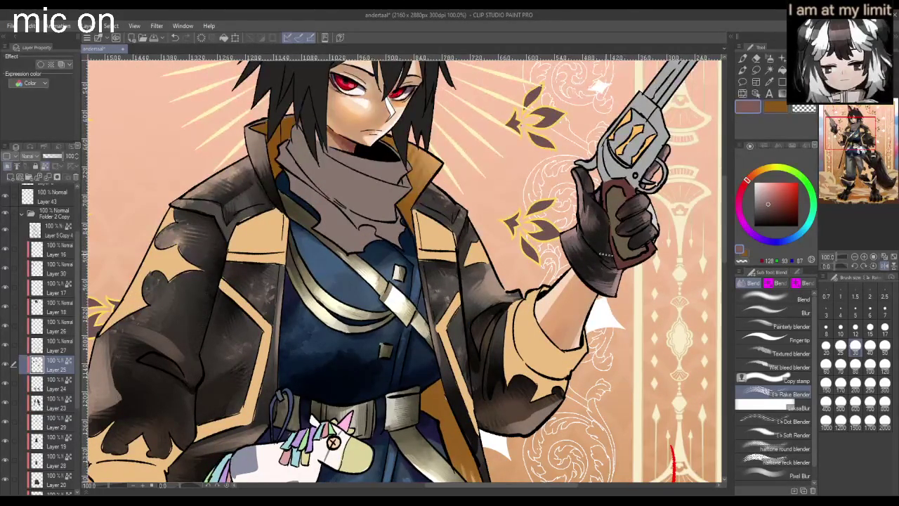
scroll(609, 263, "down", 1)
scroll(520, 274, "up", 1)
- Paint the glove cuff darker brown with a Pen at size 100, then touch up with darker brown
left_click(745, 56)
key("ctrl+minus")
left_click(776, 219)
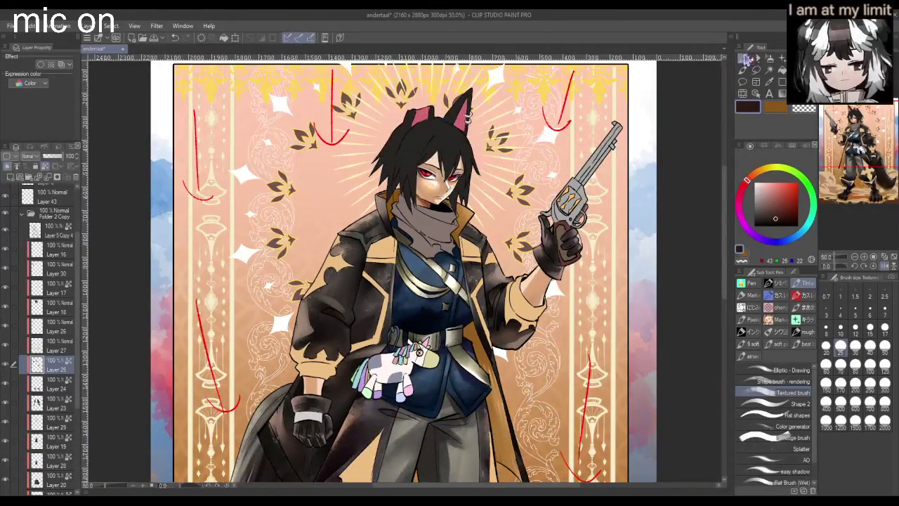
scroll(555, 222, "up", 2)
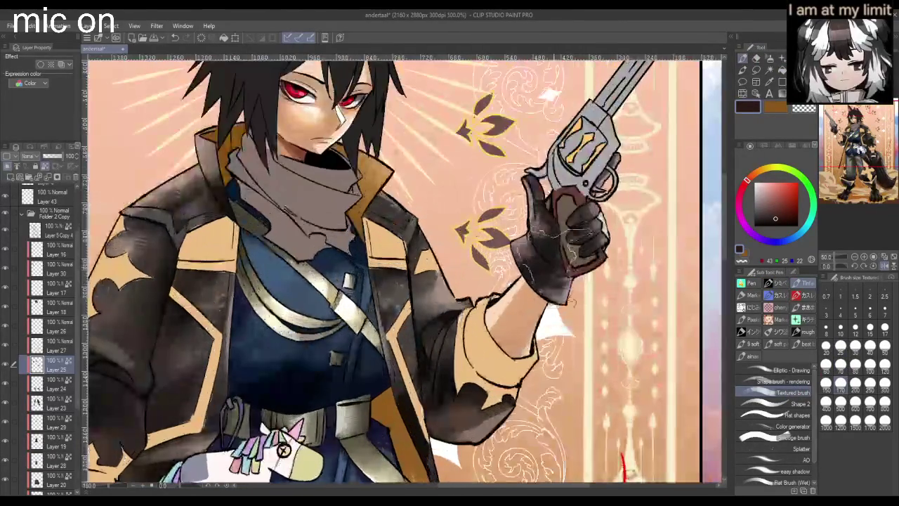
left_click(856, 364)
left_click_drag(552, 284, 555, 299)
left_click(781, 222)
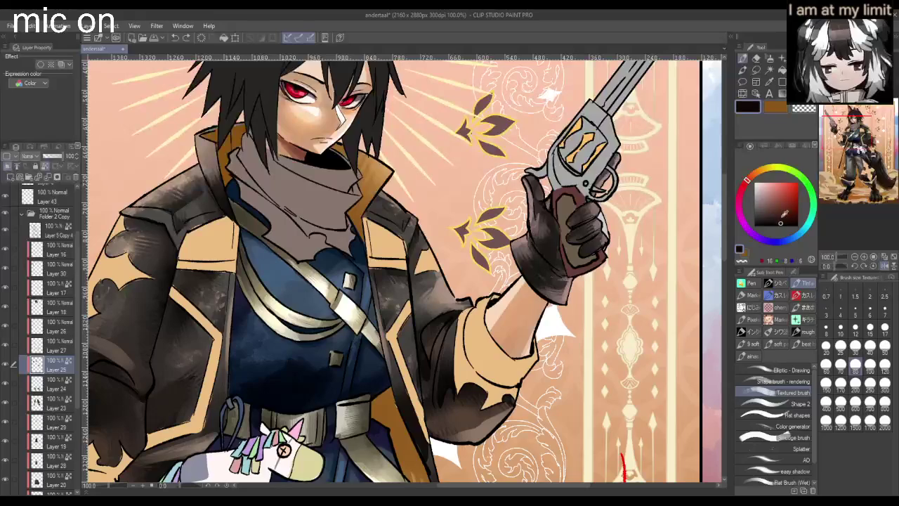
left_click_drag(541, 274, 562, 292)
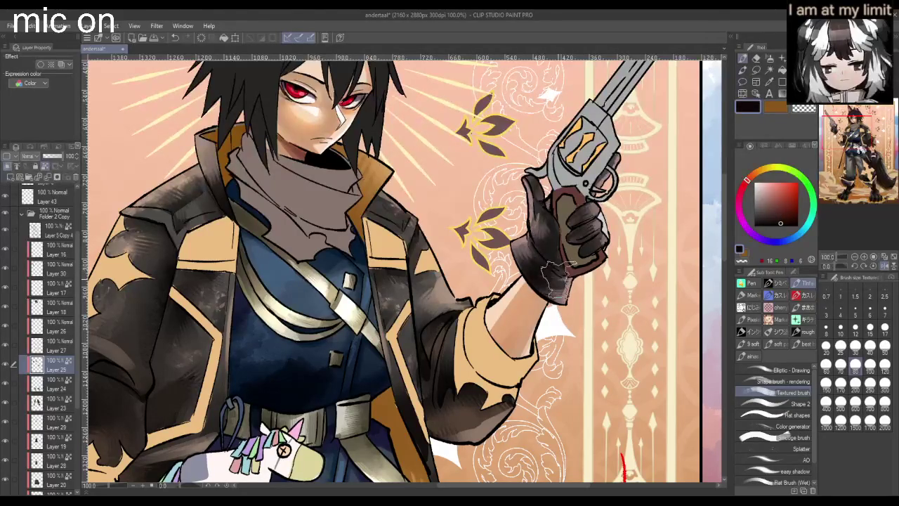
scroll(652, 244, "down", 2)
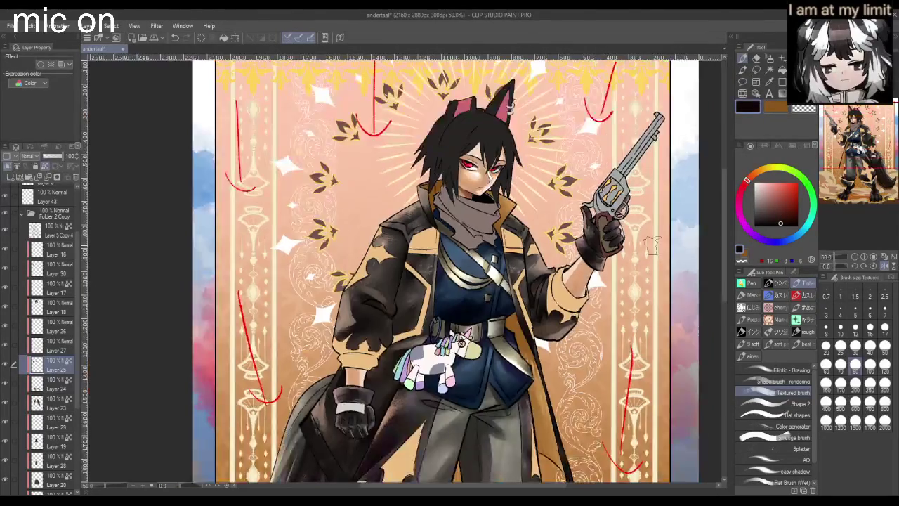
- Sample the orange-tan canvas tone and set up the Shape rendering brush at size 70
scroll(652, 245, "down", 1)
scroll(436, 386, "up", 2)
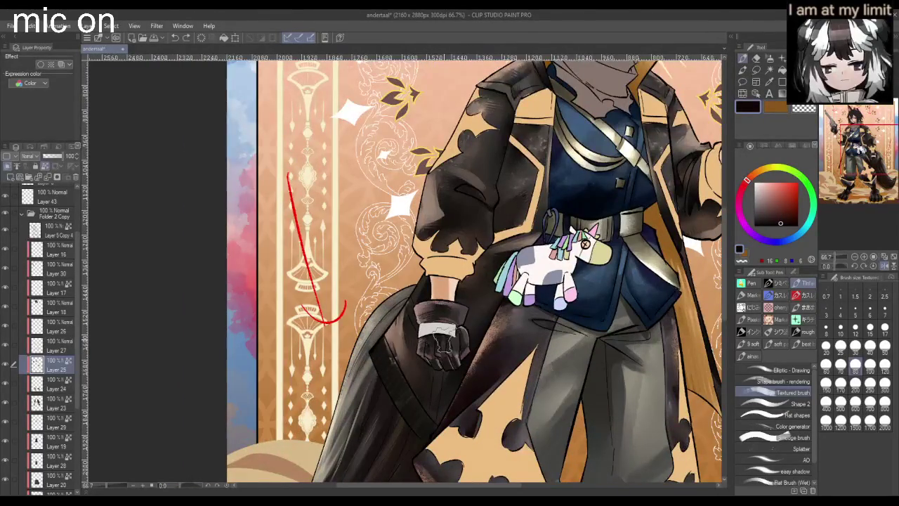
left_click(788, 241)
left_click(342, 348, "alt")
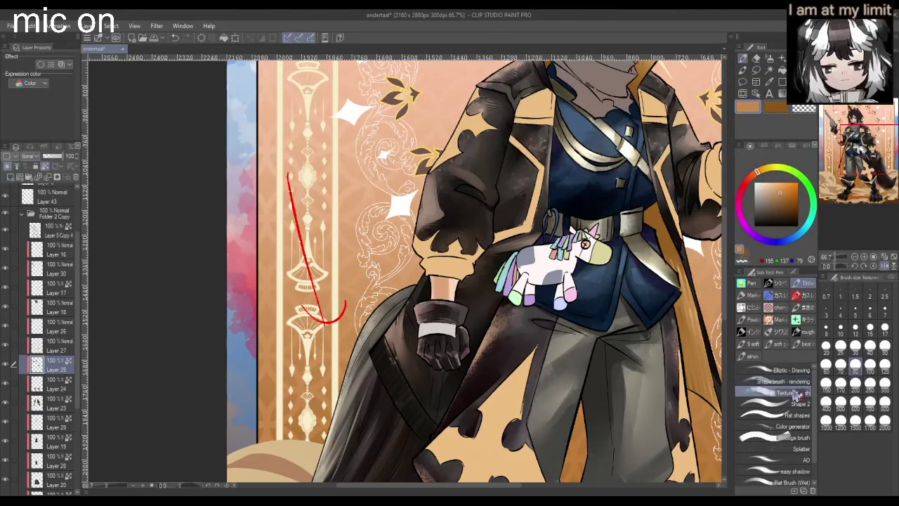
left_click(841, 364)
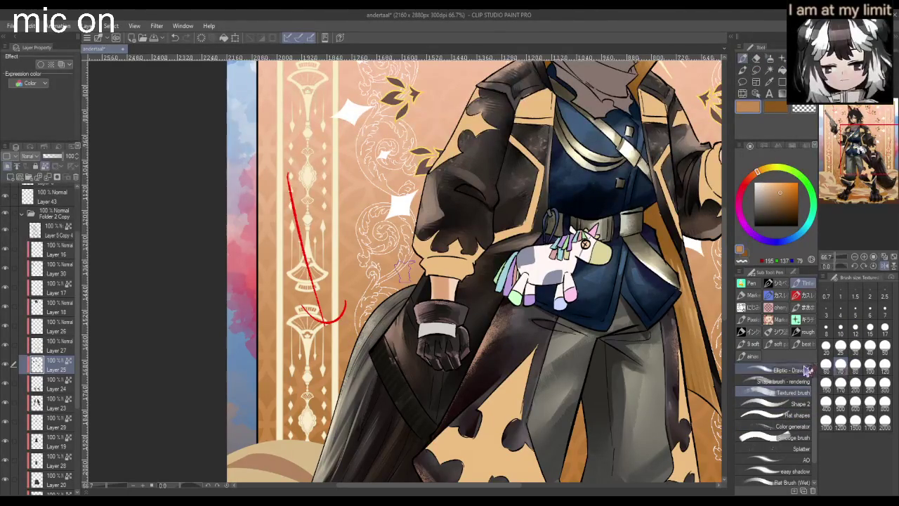
left_click(780, 381)
scroll(414, 309, "up", 3)
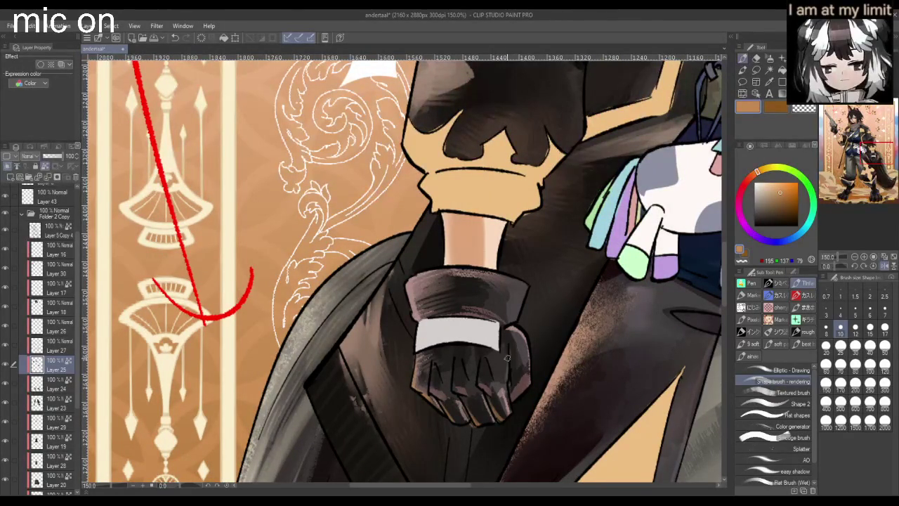
scroll(503, 349, "down", 2)
scroll(650, 306, "down", 2)
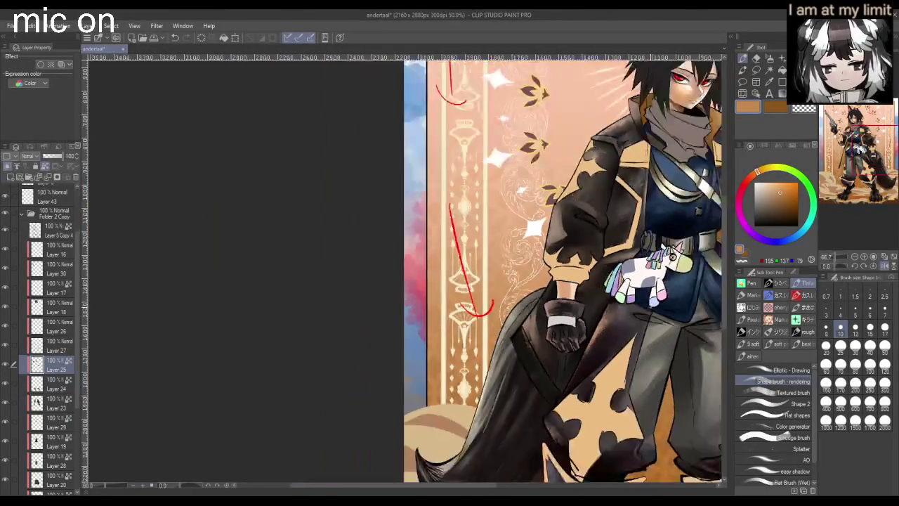
scroll(651, 306, "down", 2)
scroll(700, 274, "down", 1)
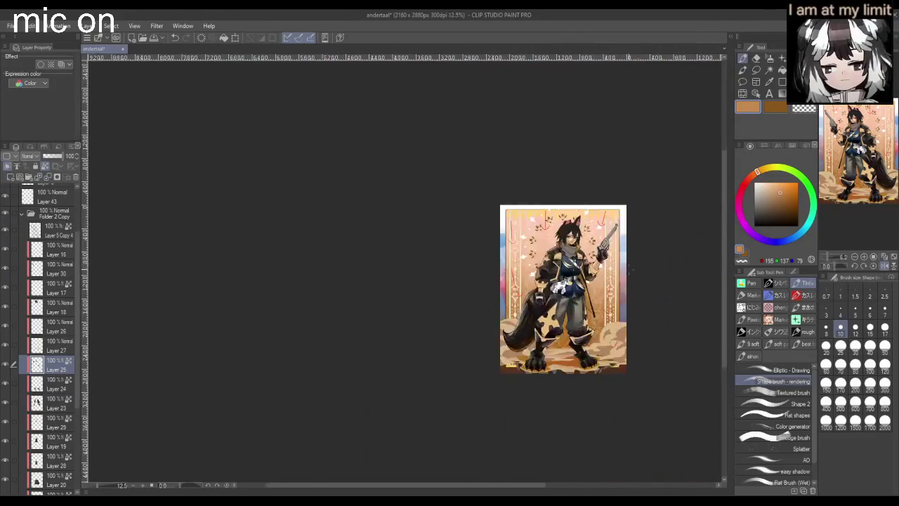
scroll(520, 279, "up", 5)
scroll(520, 279, "up", 2)
scroll(520, 279, "up", 1)
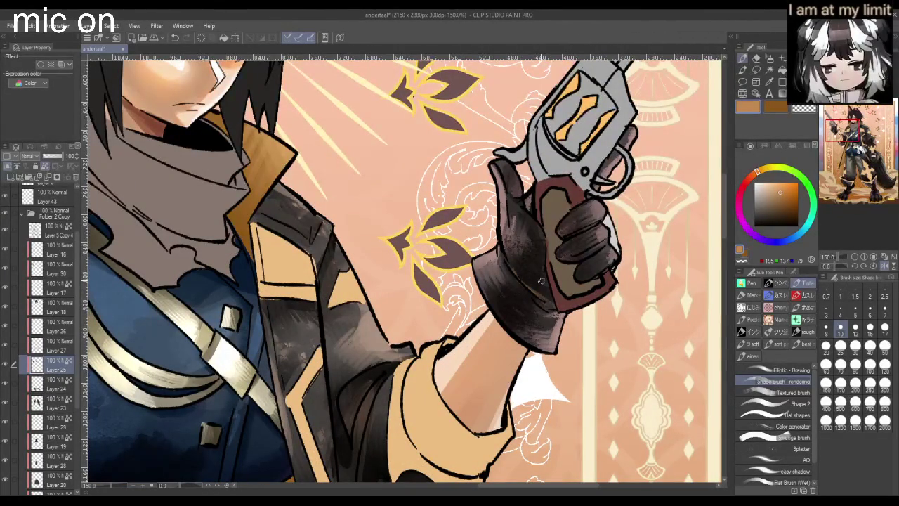
- Paint thin light textured strokes on the glove cuff and highlight the index finger
left_click_drag(519, 272, 543, 294)
left_click_drag(511, 264, 508, 319)
scroll(517, 292, "down", 3)
scroll(569, 283, "up", 3)
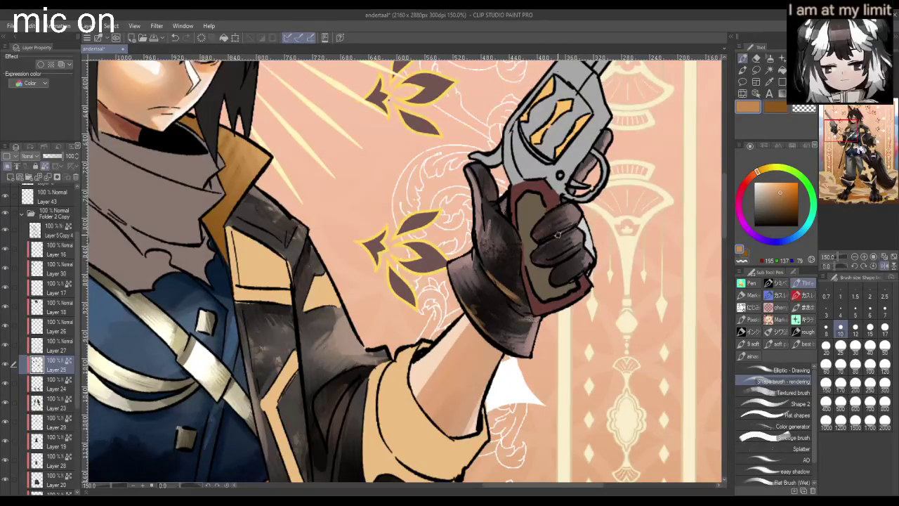
mouse_move(575, 226)
left_mouse_down()
mouse_move(540, 245)
mouse_move(575, 274)
mouse_move(554, 287)
left_mouse_up()
scroll(554, 287, "down", 3)
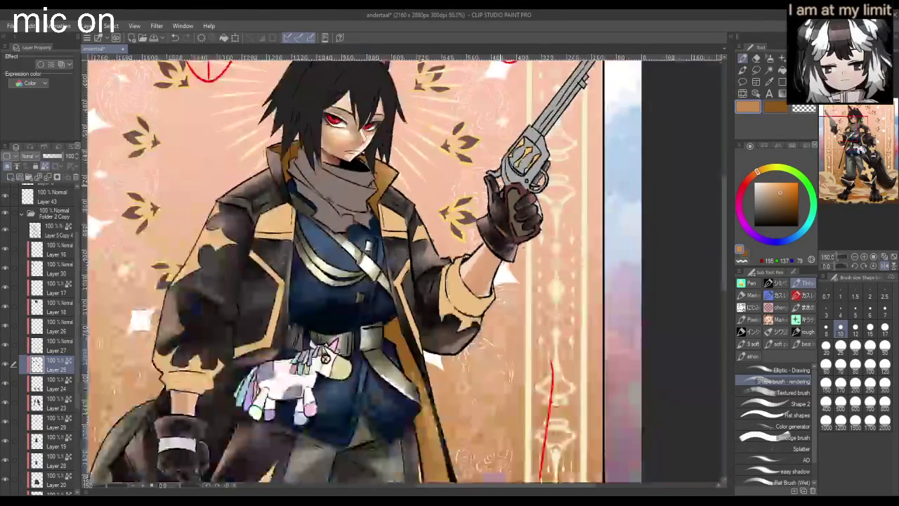
scroll(492, 281, "down", 2)
scroll(436, 281, "down", 2)
scroll(415, 286, "up", 4)
scroll(401, 302, "up", 2)
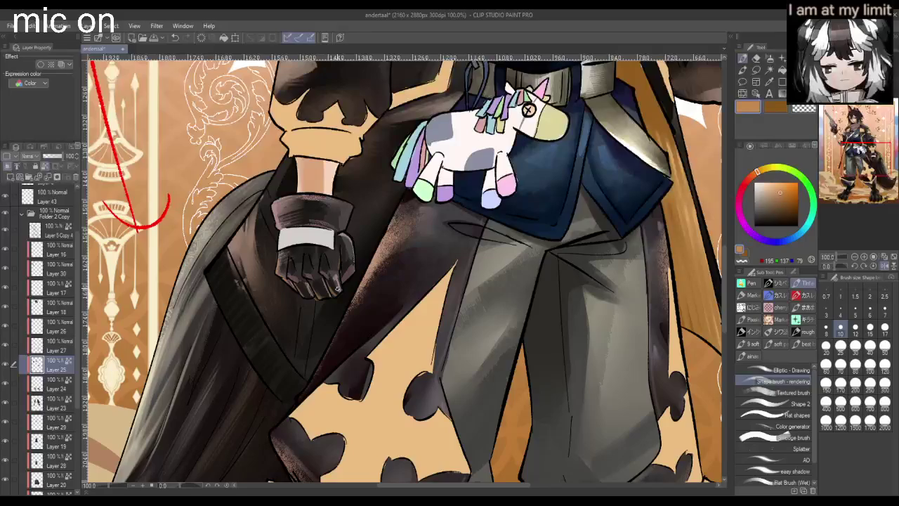
scroll(338, 288, "down", 3)
scroll(330, 287, "up", 1)
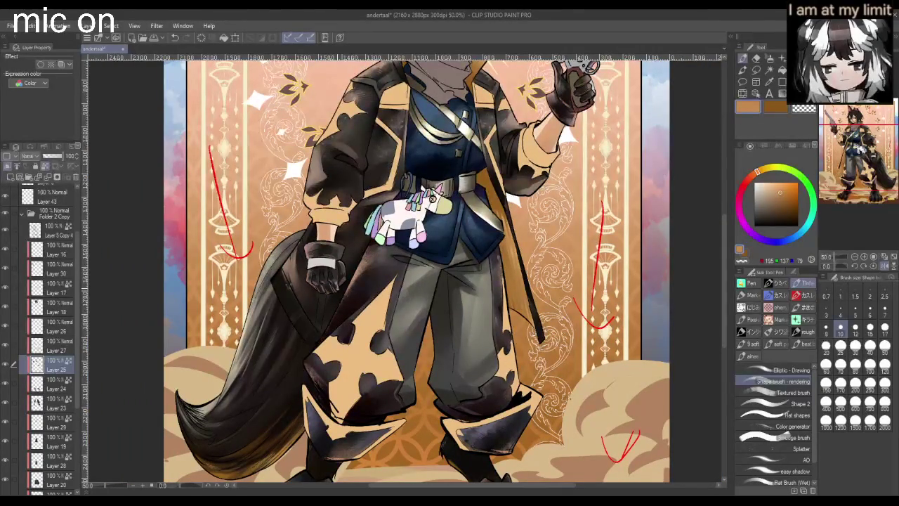
scroll(327, 282, "up", 1)
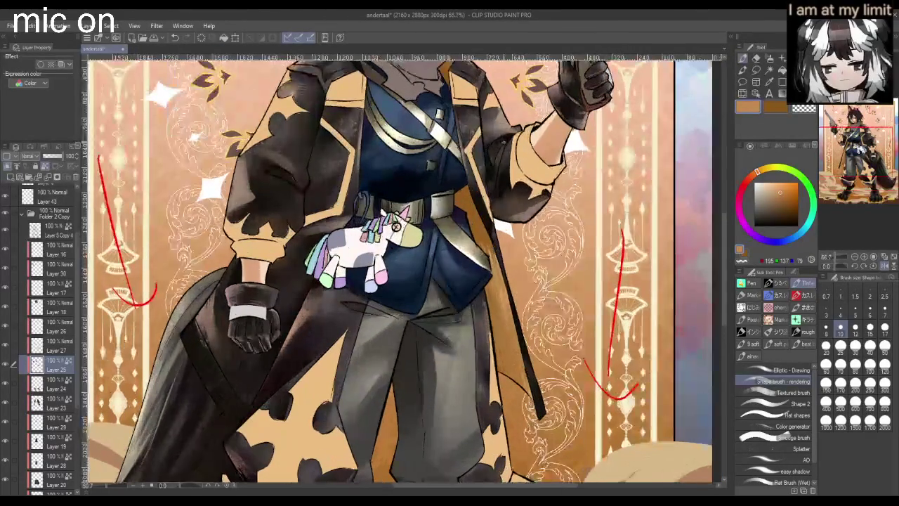
scroll(281, 302, "up", 1)
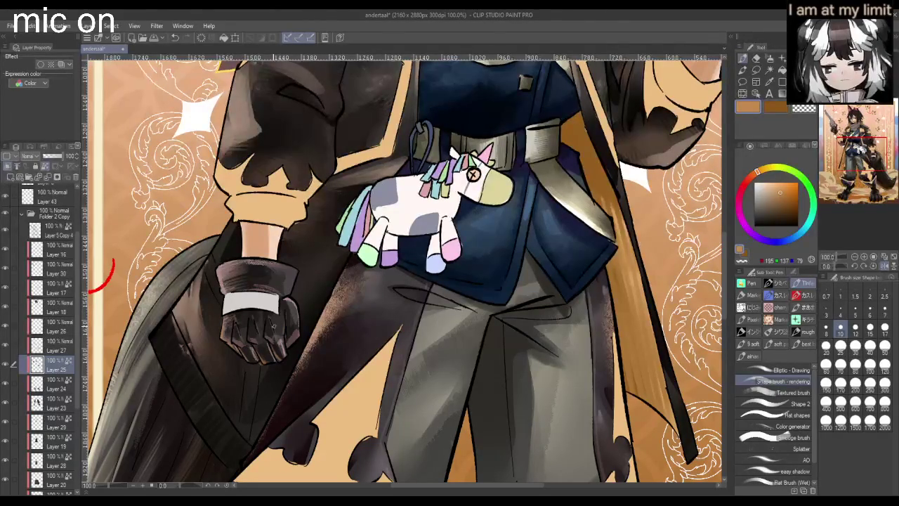
scroll(274, 325, "down", 2)
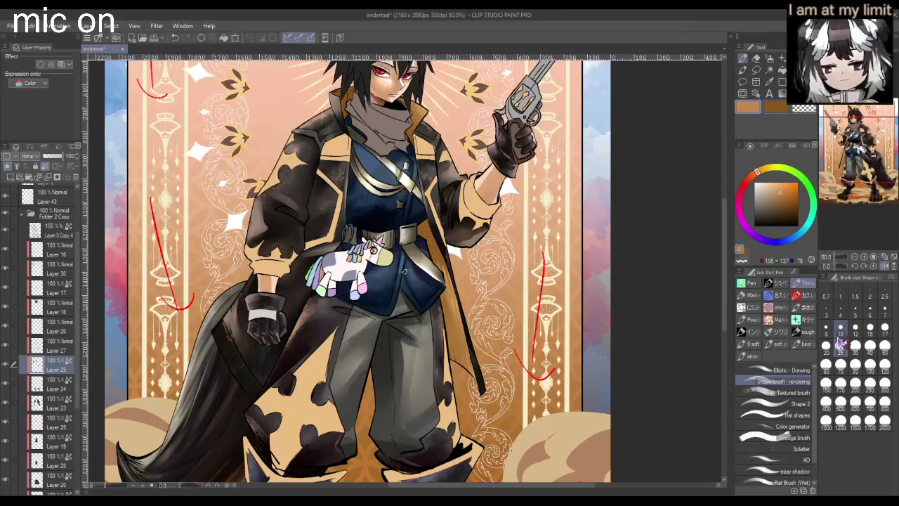
- Set the brush size to 25 and pick a dark brown colour
left_click(840, 344)
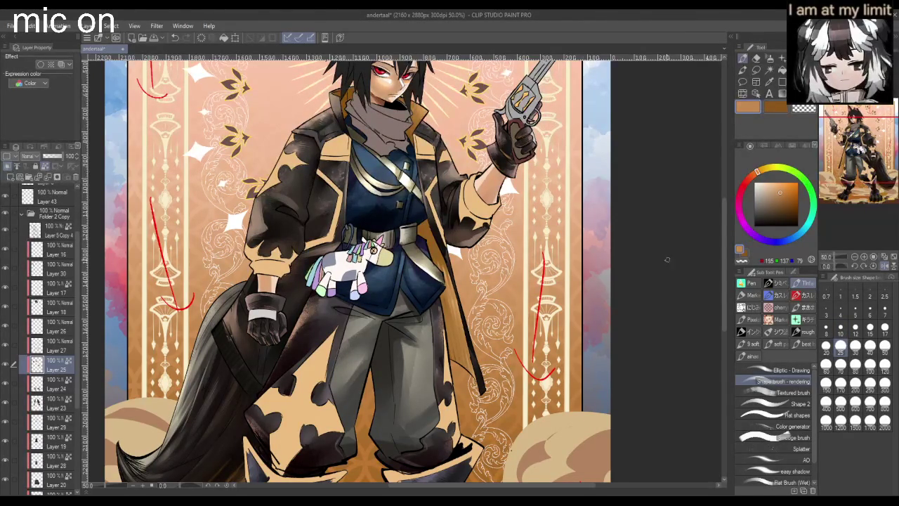
scroll(663, 256, "down", 3)
scroll(663, 257, "up", 5)
scroll(458, 222, "down", 3)
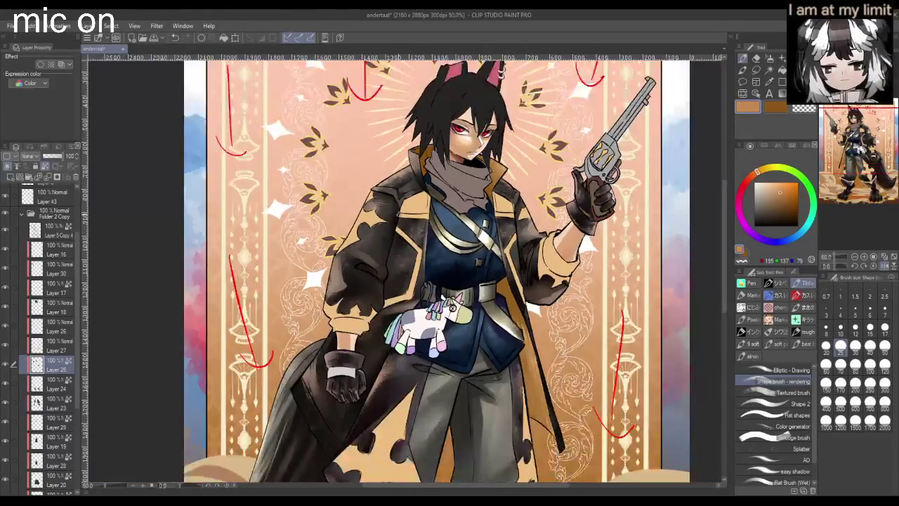
scroll(457, 222, "up", 4)
scroll(640, 223, "down", 4)
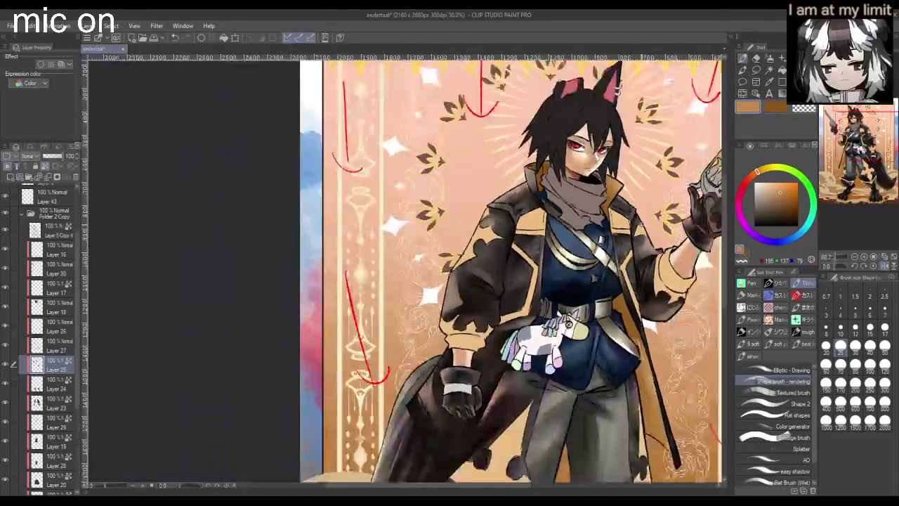
scroll(640, 224, "up", 2)
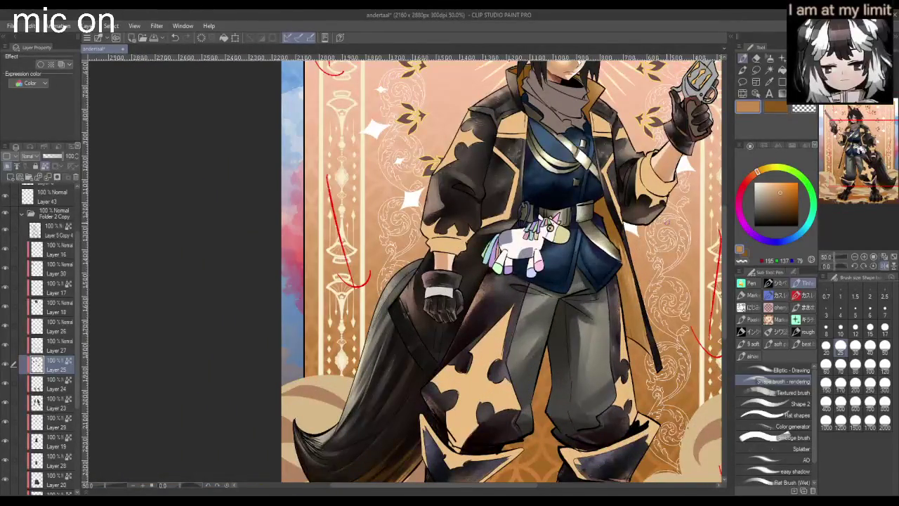
left_click(790, 209)
- Zoom out and in repeatedly to review the whole figure and the torso
key("ctrl+minus")
key("ctrl+plus")
key("ctrl+minus")
key("ctrl+plus")
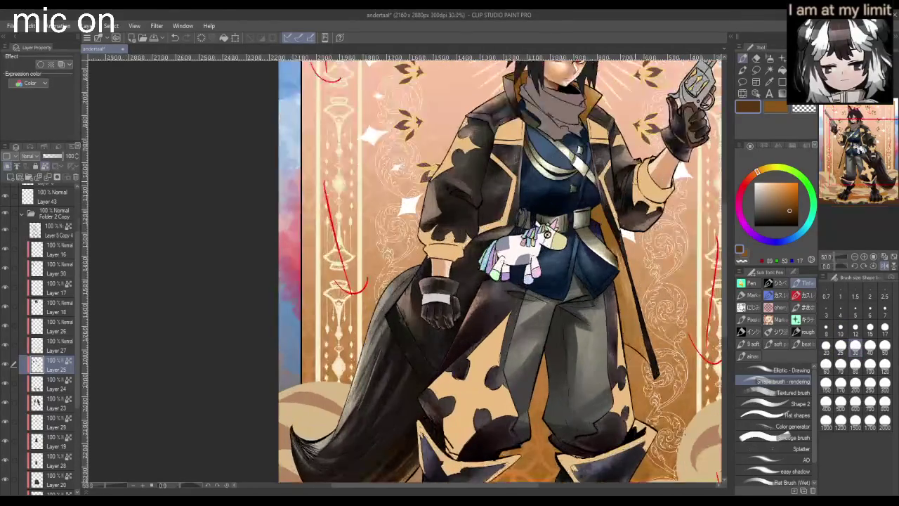
key("ctrl+minus")
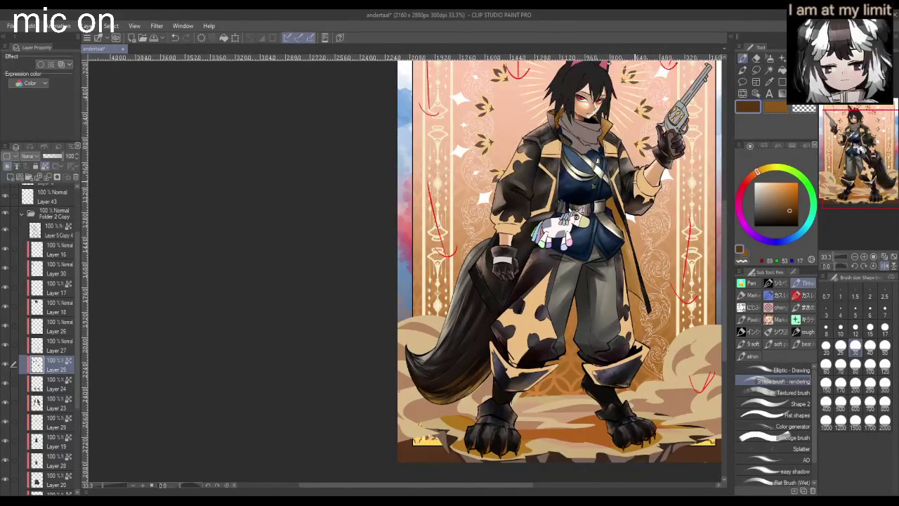
key("ctrl+plus")
key("ctrl+plus")
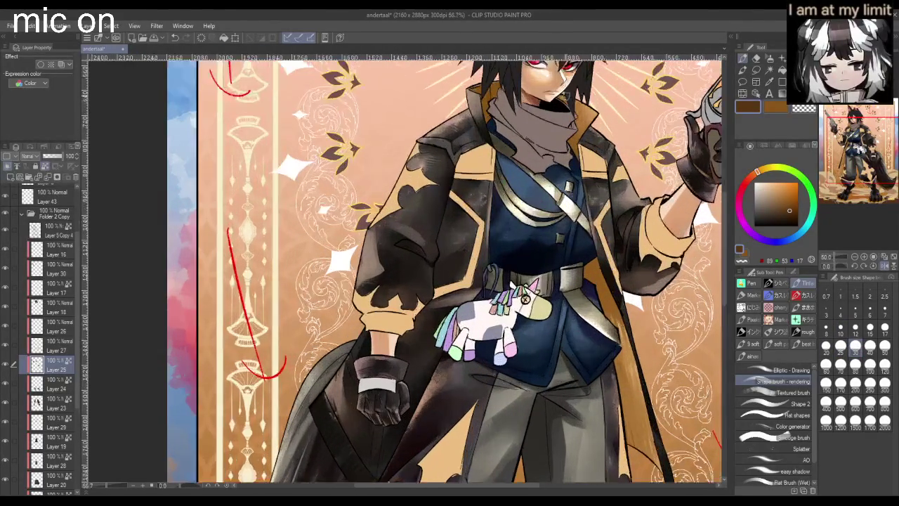
key("ctrl+plus")
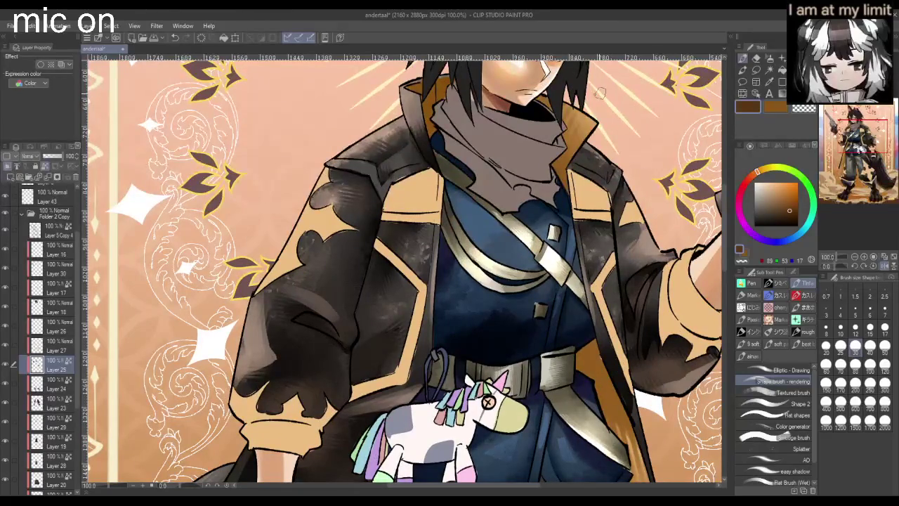
key("ctrl+minus")
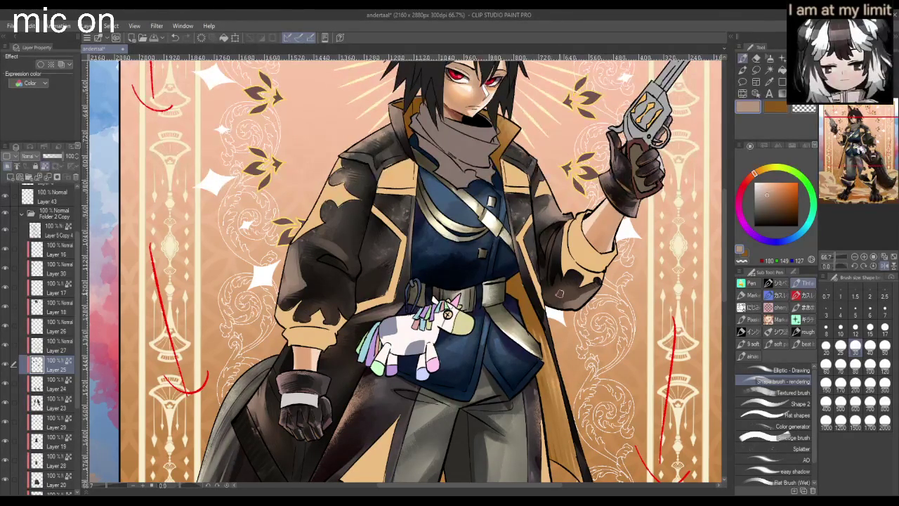
- Briefly hide Layer 25 to compare the shading
scroll(583, 304, "down", 1)
scroll(583, 304, "down", 1)
scroll(539, 336, "up", 1)
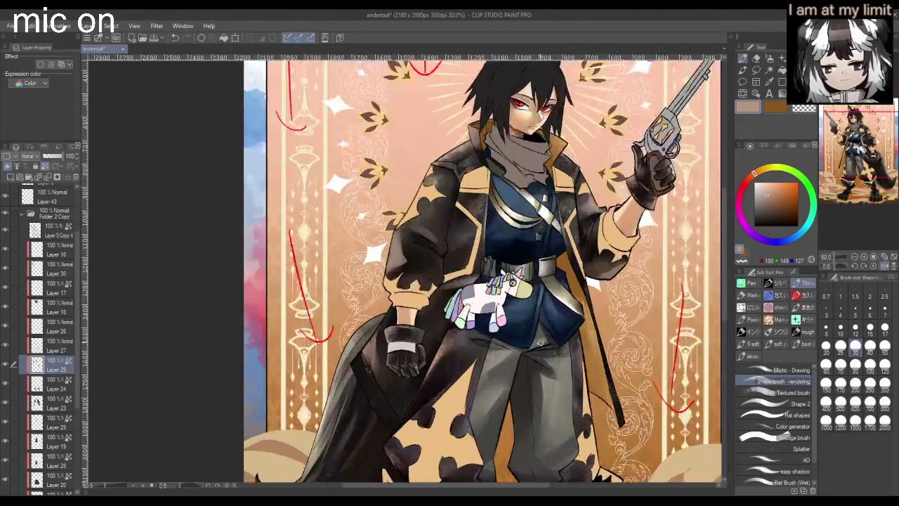
scroll(534, 275, "down", 1)
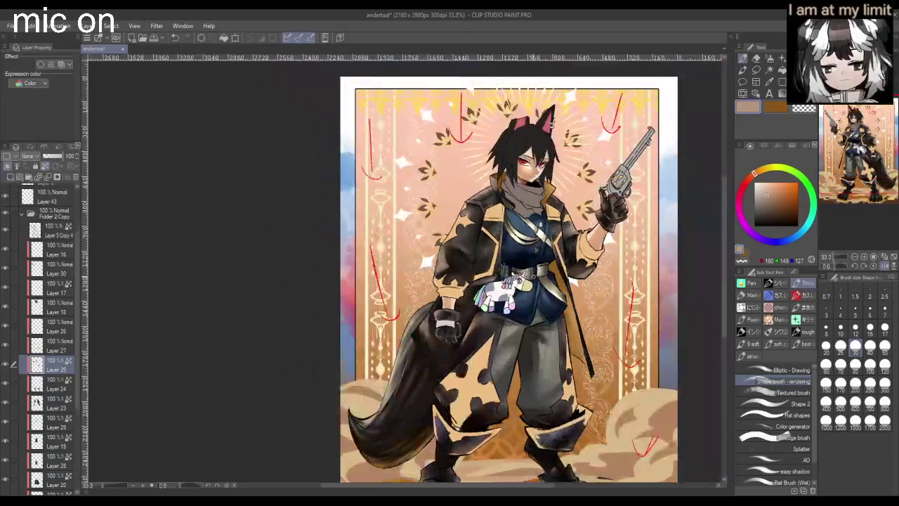
scroll(534, 276, "down", 1)
scroll(534, 276, "up", 1)
left_click(7, 364)
- Select the Brush tool's Rough wash watercolor sub tool
scroll(684, 92, "up", 1)
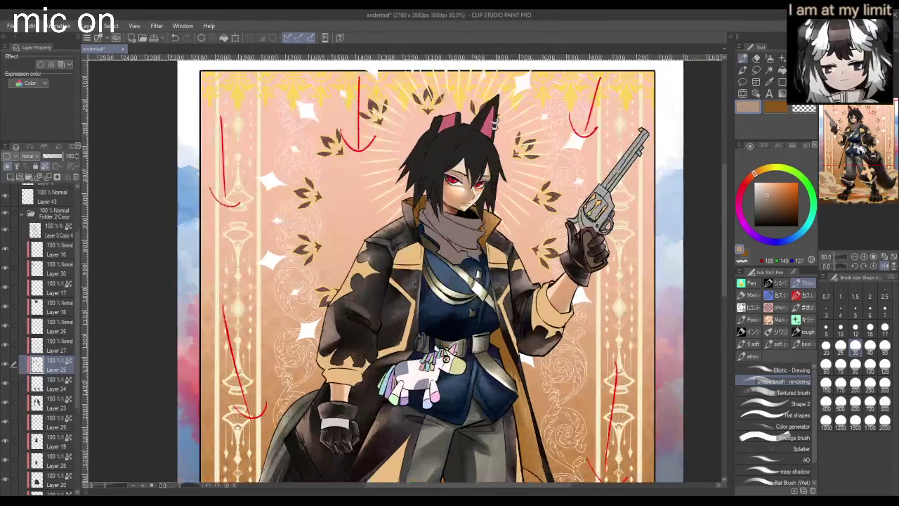
left_click(770, 59)
left_click(743, 70)
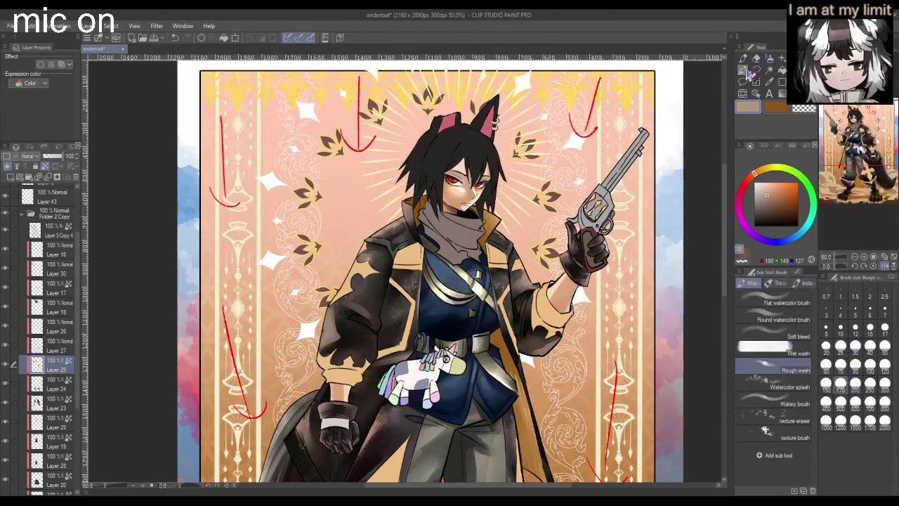
- Shade the scarf in dark brown and add crack-like strokes across the face
scroll(459, 233, "up", 1)
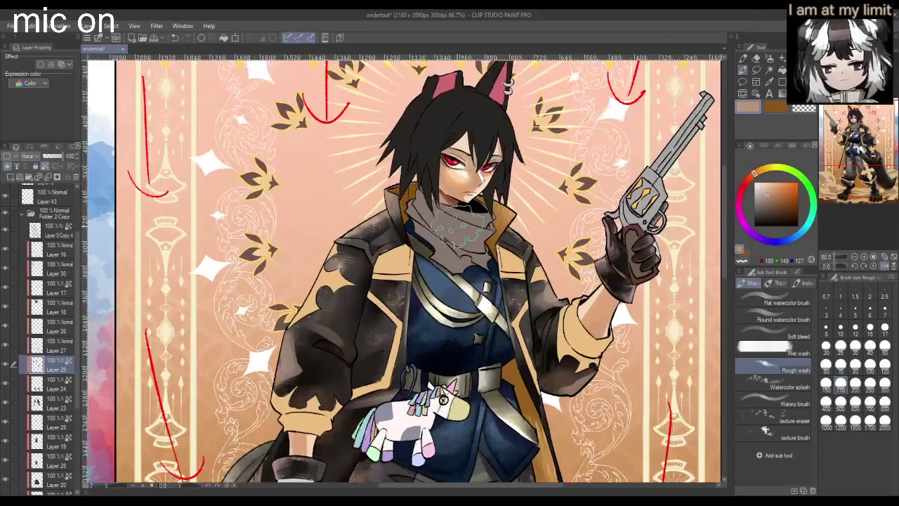
left_click(773, 209)
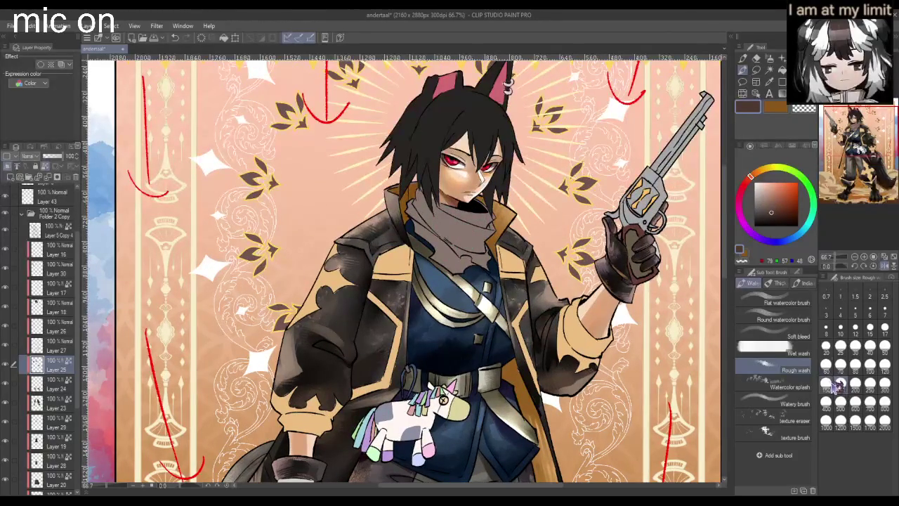
mouse_move(425, 211)
left_mouse_down()
mouse_move(461, 284)
mouse_move(426, 204)
left_mouse_up()
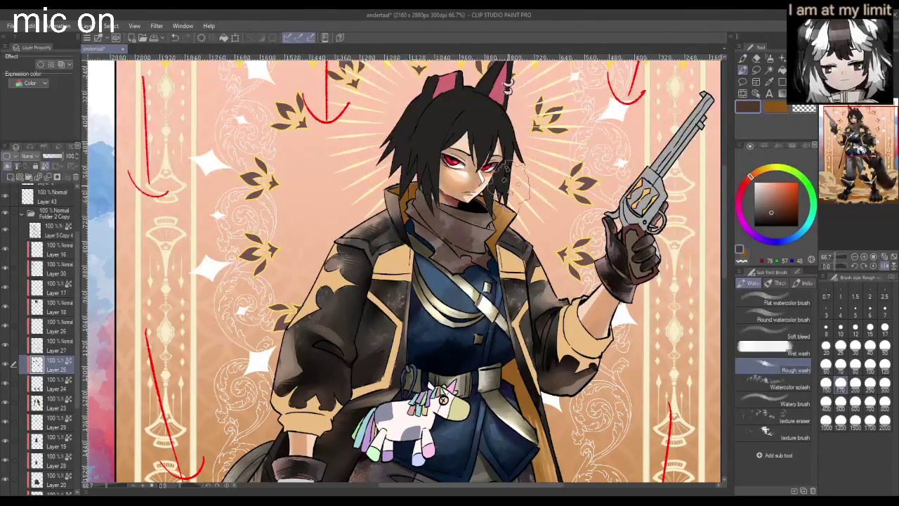
scroll(506, 168, "down", 1)
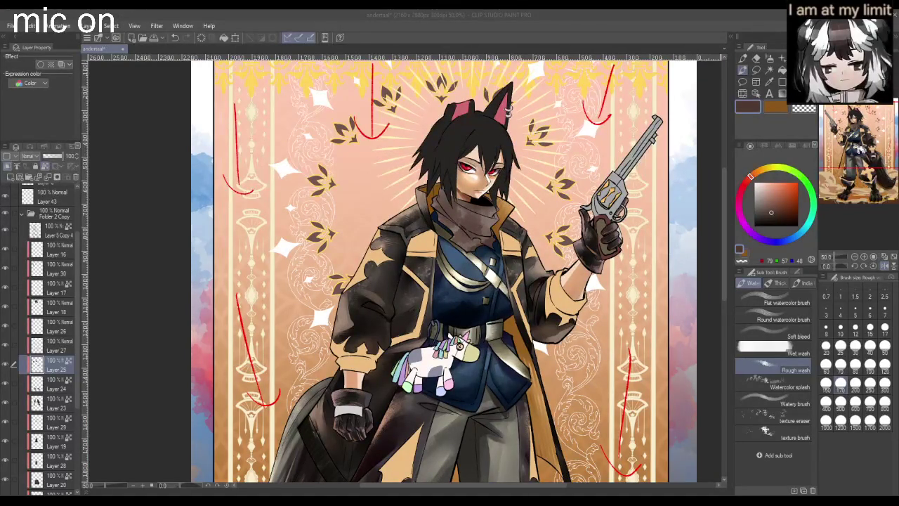
mouse_move(436, 179)
left_mouse_down()
mouse_move(464, 208)
mouse_move(492, 204)
left_mouse_up()
mouse_move(456, 168)
left_mouse_down()
mouse_move(496, 197)
mouse_move(495, 163)
left_mouse_up()
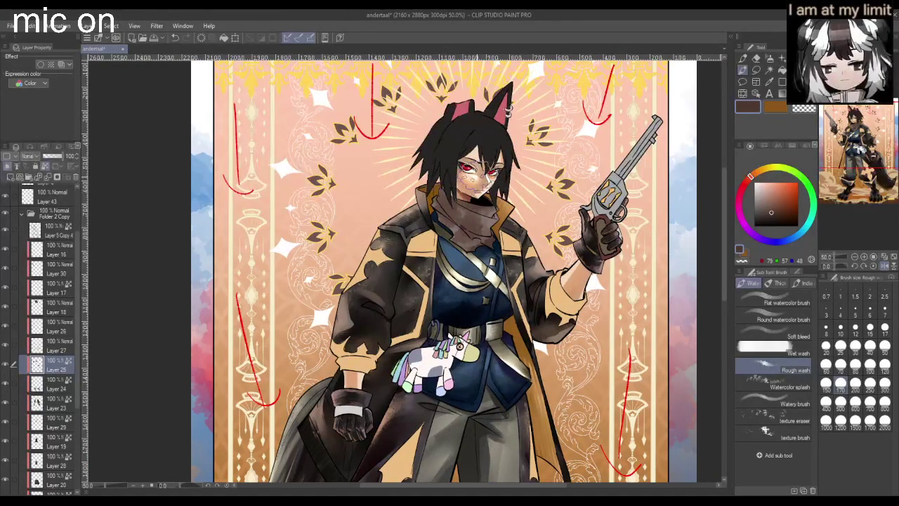
scroll(497, 205, "up", 2)
scroll(497, 205, "up", 2)
- Undo the crack strokes and scarf shading, then try and clear a scarf selection
key("ctrl+z")
key("ctrl+z")
key("ctrl+z")
key("ctrl+z")
key("ctrl+z")
left_click(778, 215)
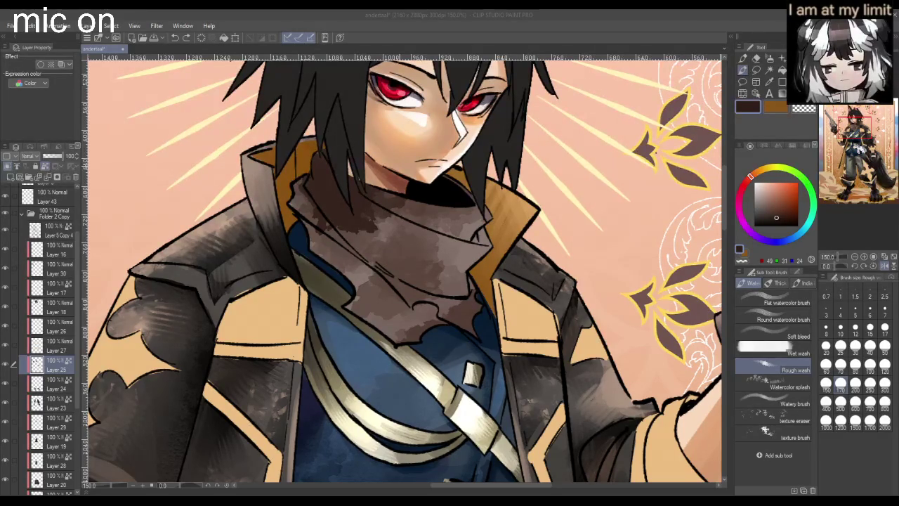
left_click_drag(485, 278, 481, 276)
scroll(486, 244, "up", 1)
scroll(467, 232, "down", 1)
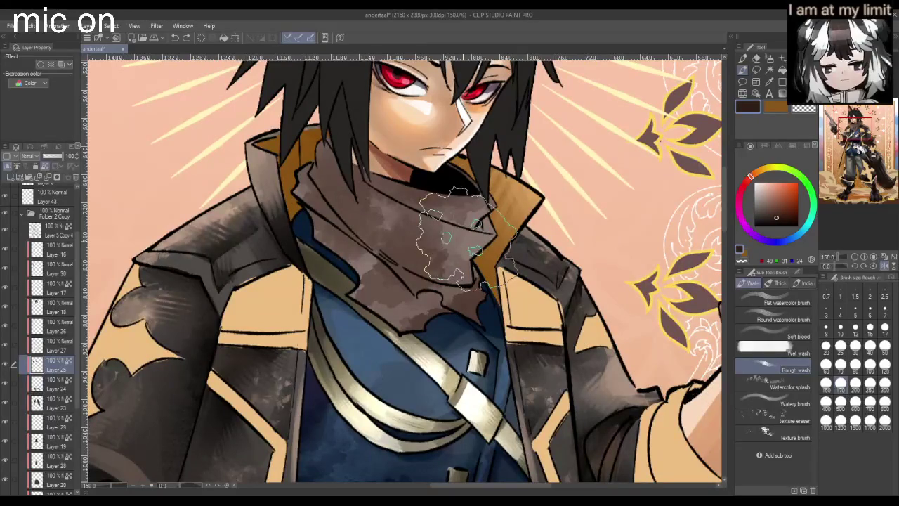
key("ctrl+d")
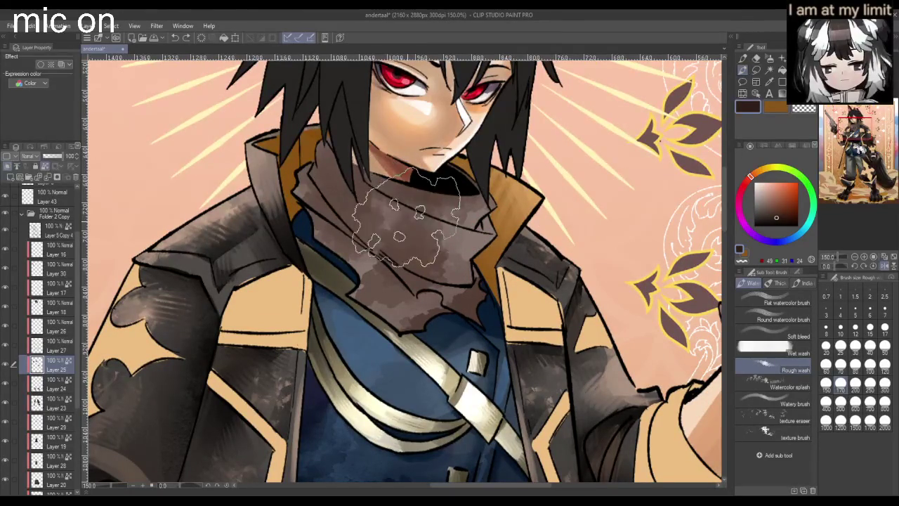
- Lasso the chin and scarf region and darken the scarf near-black with watercolour texture
key("ctrl+minus")
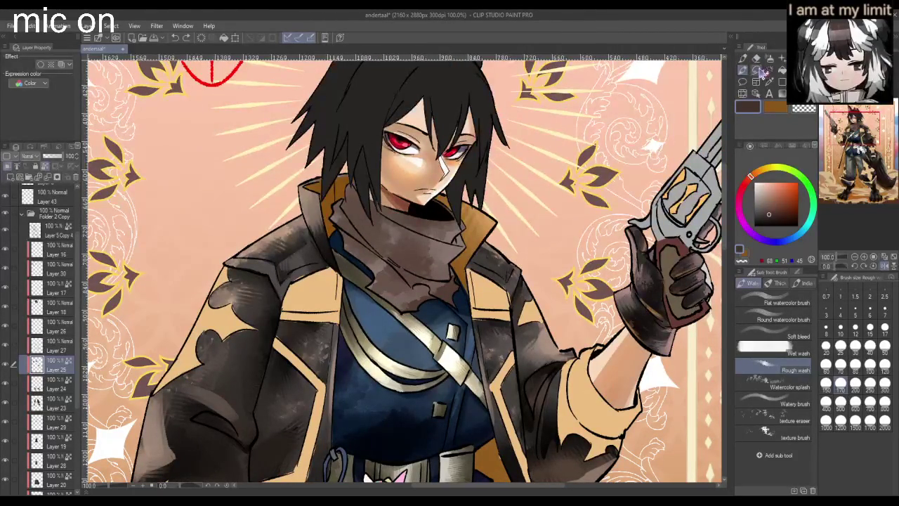
mouse_move(365, 181)
left_mouse_down()
mouse_move(430, 210)
mouse_move(372, 184)
left_mouse_up()
key("ctrl+minus")
key("ctrl+minus")
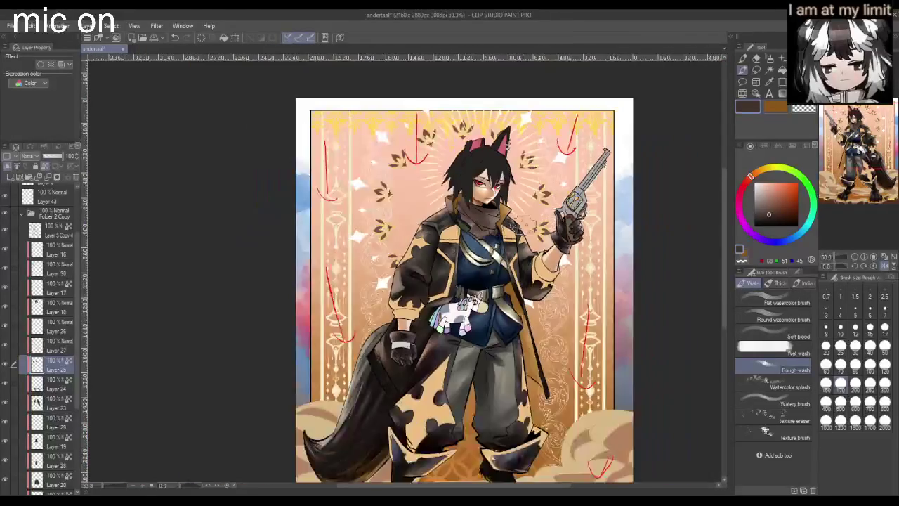
scroll(653, 235, "up", 2)
left_click_drag(771, 215, 773, 221)
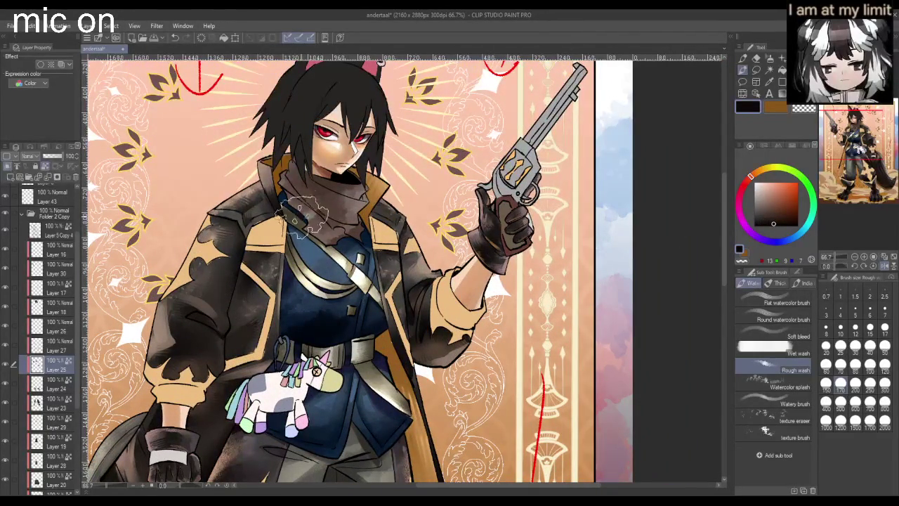
mouse_move(281, 210)
left_mouse_down()
mouse_move(330, 253)
mouse_move(348, 240)
left_mouse_up()
key("ctrl+minus")
key("ctrl+minus")
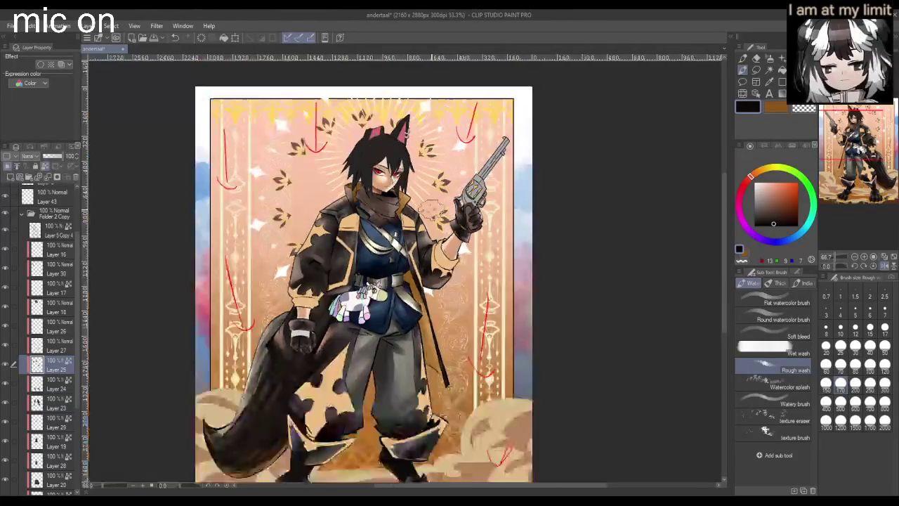
key("ctrl+minus")
scroll(404, 254, "up", 1)
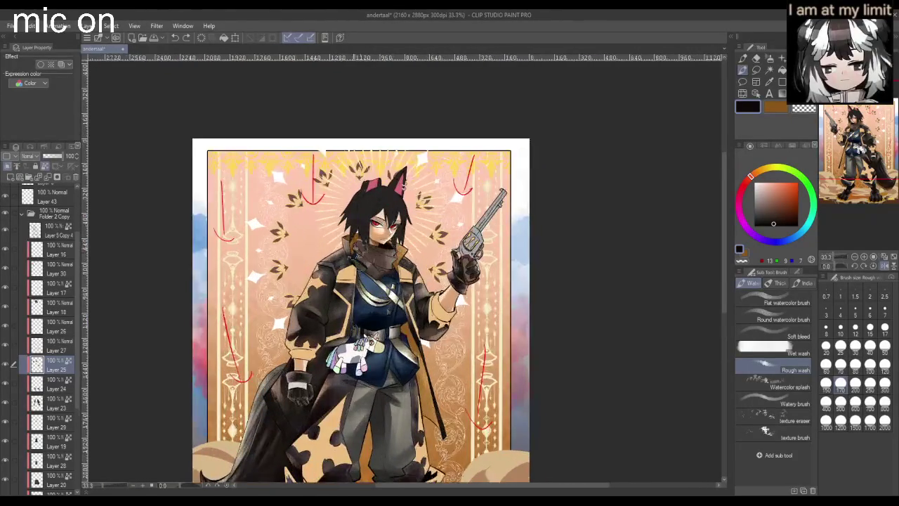
scroll(395, 274, "up", 1)
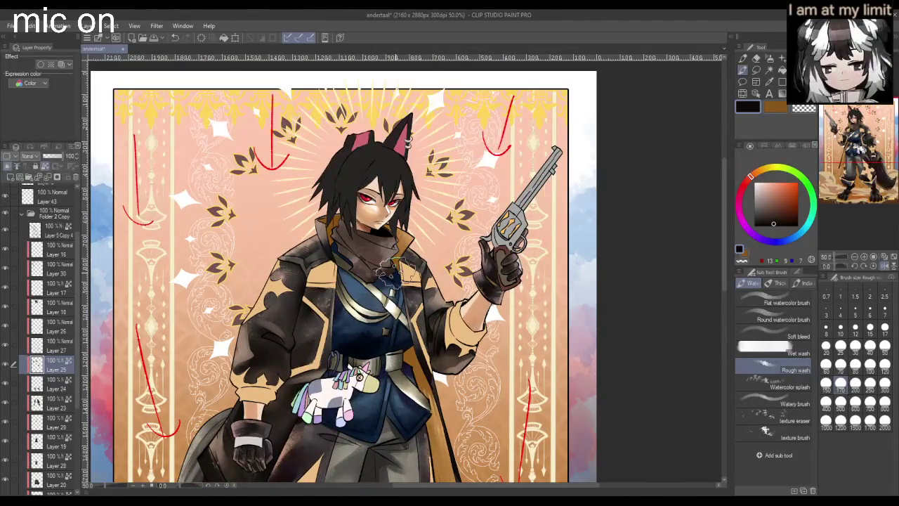
- Switch to a Pen and choose a light peach colour
left_click(743, 59)
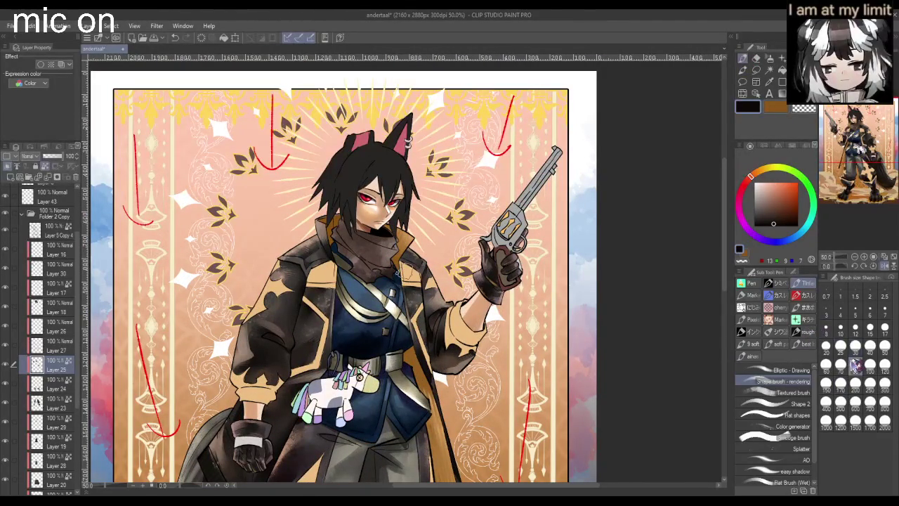
scroll(372, 232, "up", 2)
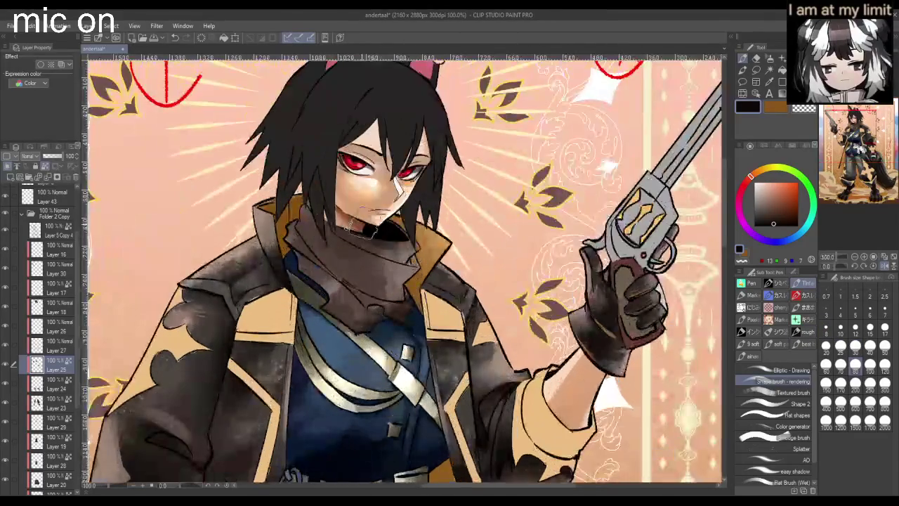
left_click(777, 212)
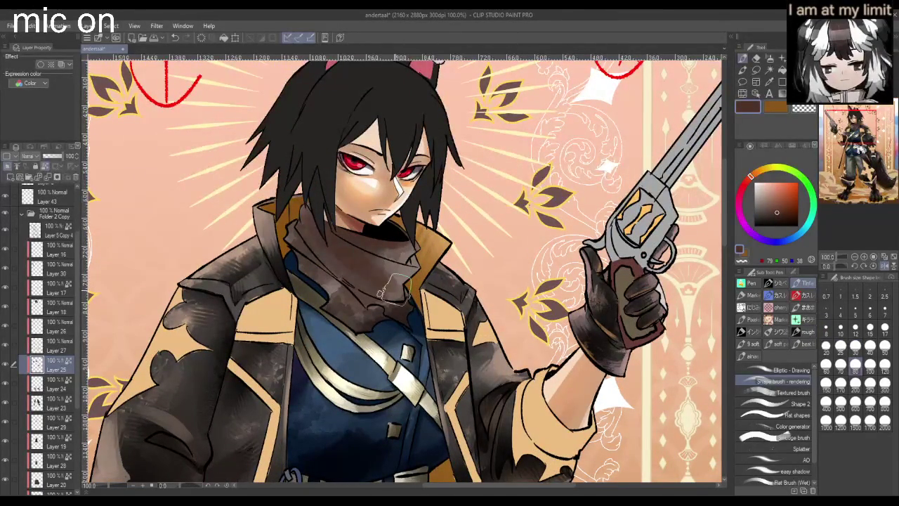
scroll(398, 303, "down", 2)
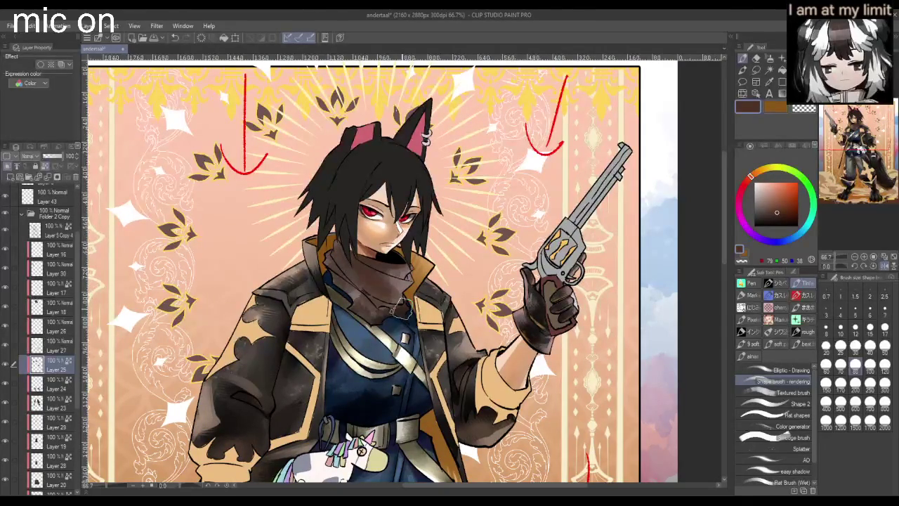
scroll(402, 308, "up", 2)
scroll(397, 299, "up", 1)
scroll(394, 292, "up", 1)
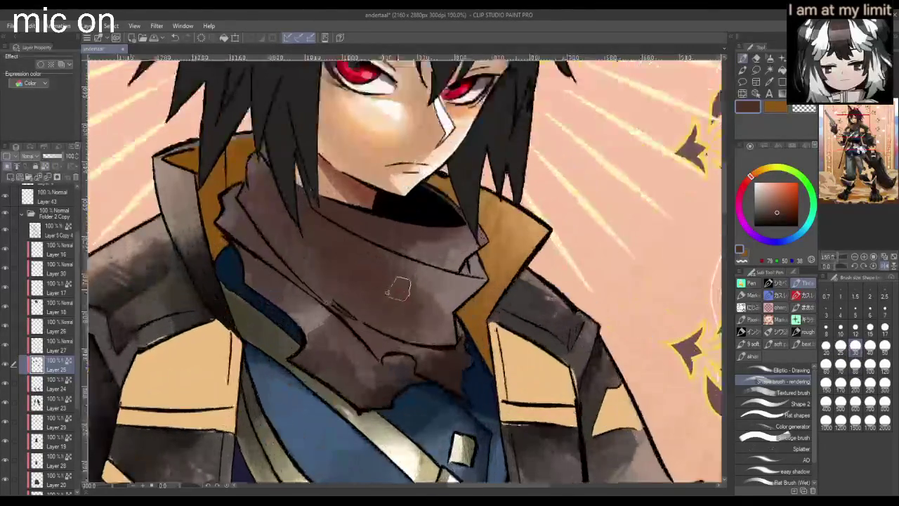
left_click(774, 203)
left_click_drag(775, 203, 773, 182)
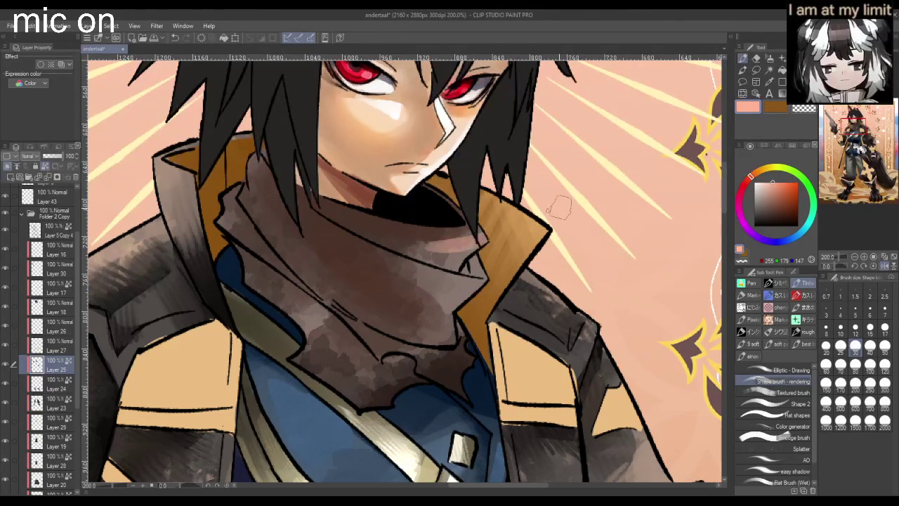
left_click(524, 261, "alt")
left_click(433, 277, "alt")
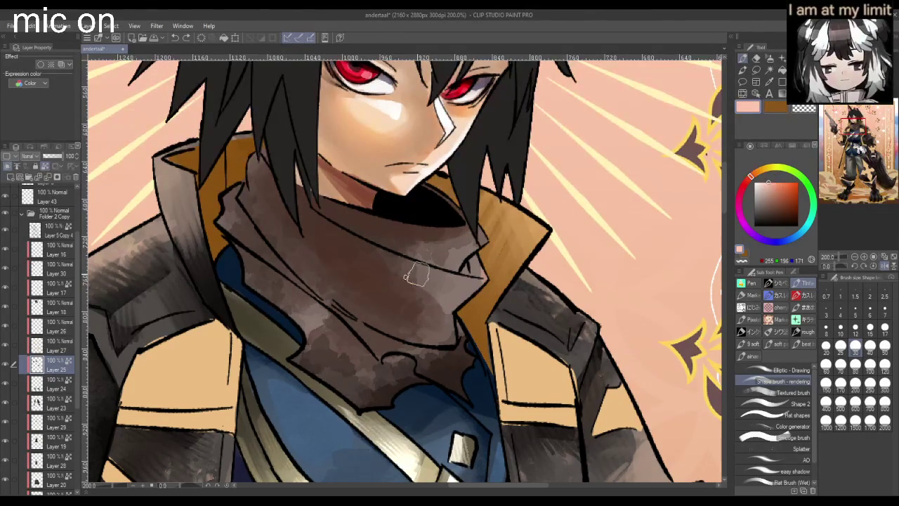
- Paint a peach collar-edge highlight at size 10, then tone it down with grey
left_click(840, 328)
left_click_drag(485, 280, 373, 246)
key("ctrl+z")
left_click_drag(485, 282, 372, 245)
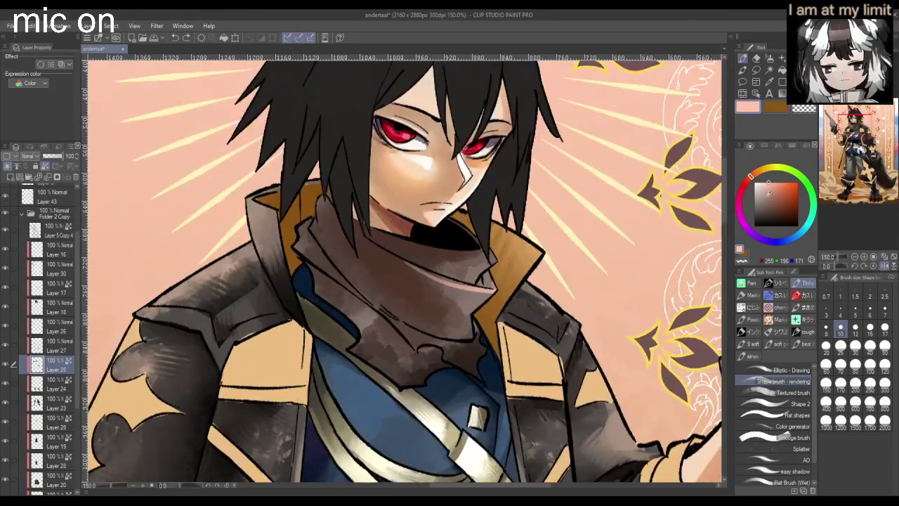
left_click(457, 285, "alt")
left_click_drag(492, 281, 407, 271)
- Toggle undo/redo to compare scarf shading versions, keeping the lighter one
key("ctrl+z")
key("ctrl+y")
key("ctrl+z")
key("ctrl+y")
key("ctrl+z")
key("ctrl+y")
key("ctrl+z")
key("ctrl+y")
key("ctrl+z")
key("ctrl+y")
key("ctrl+z")
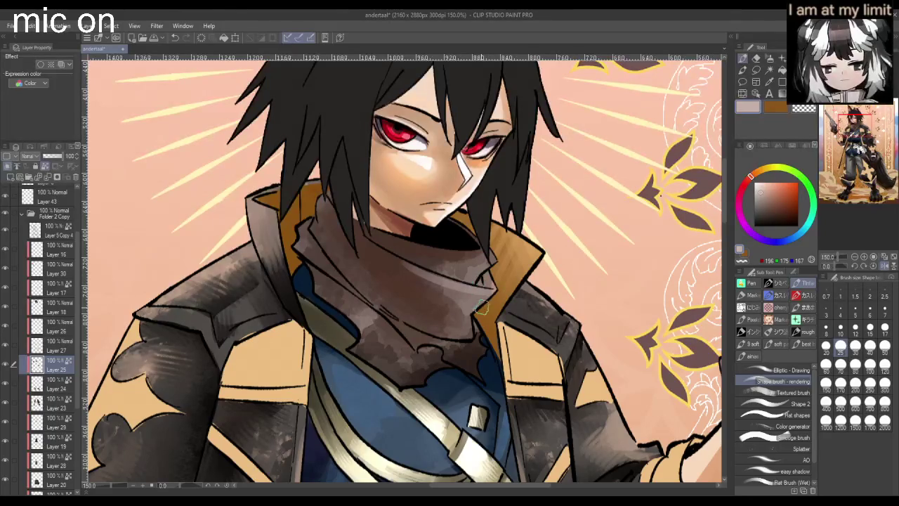
- Add faint lighter soft strokes on the scarf folds
left_click_drag(468, 321, 465, 322)
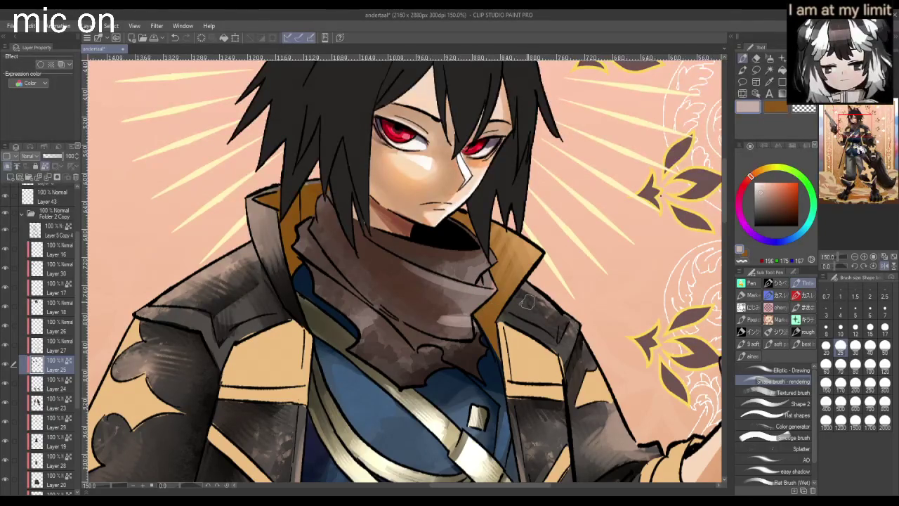
scroll(464, 323, "down", 3)
left_click_drag(481, 300, 503, 310)
scroll(461, 466, "down", 2)
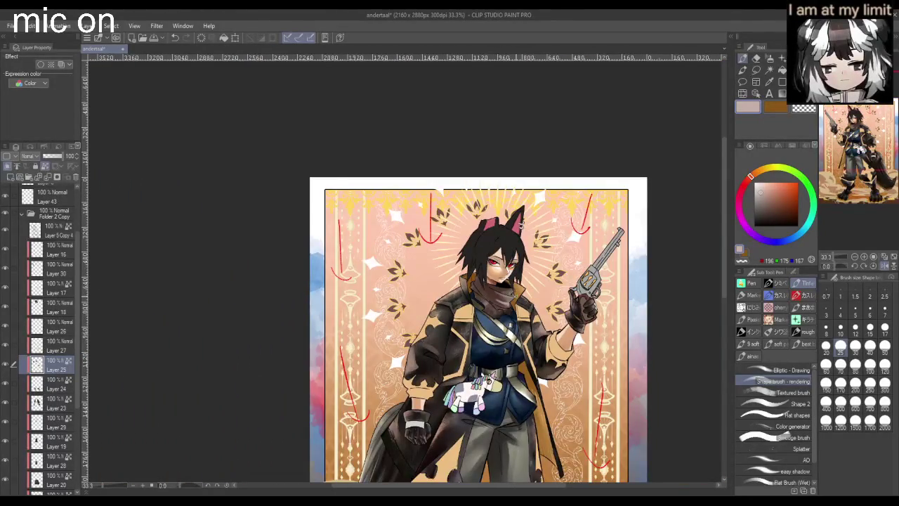
scroll(470, 436, "up", 1)
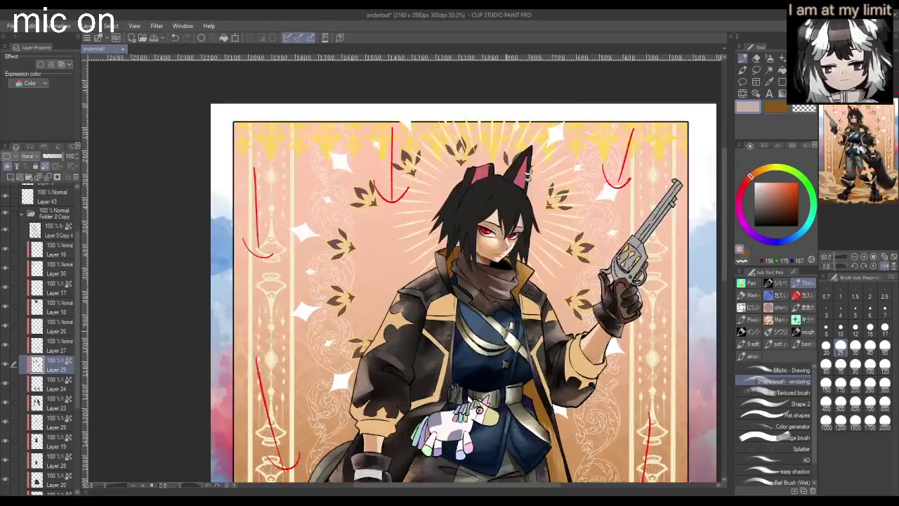
scroll(470, 436, "up", 1)
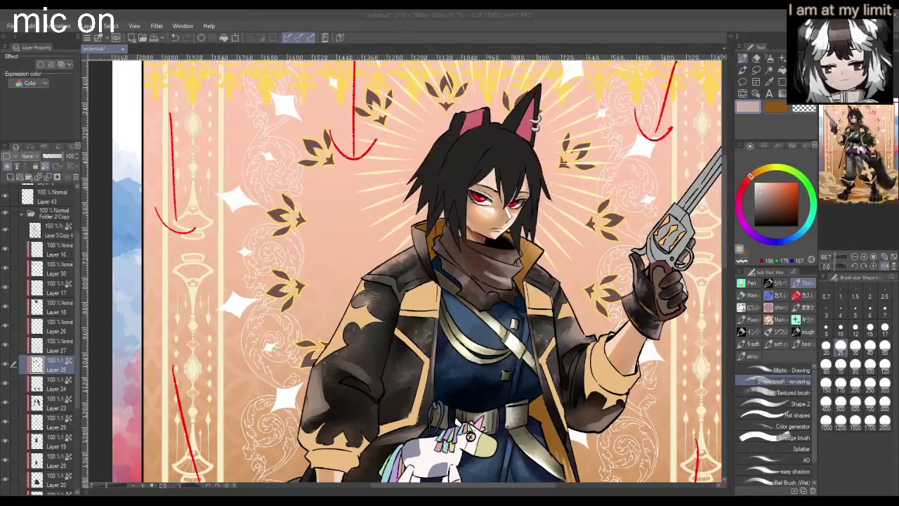
- Mirror the view, repaint the scarf's lower edge in blue, and flip back
key("h")
scroll(430, 163, "up", 1)
scroll(430, 163, "up", 1)
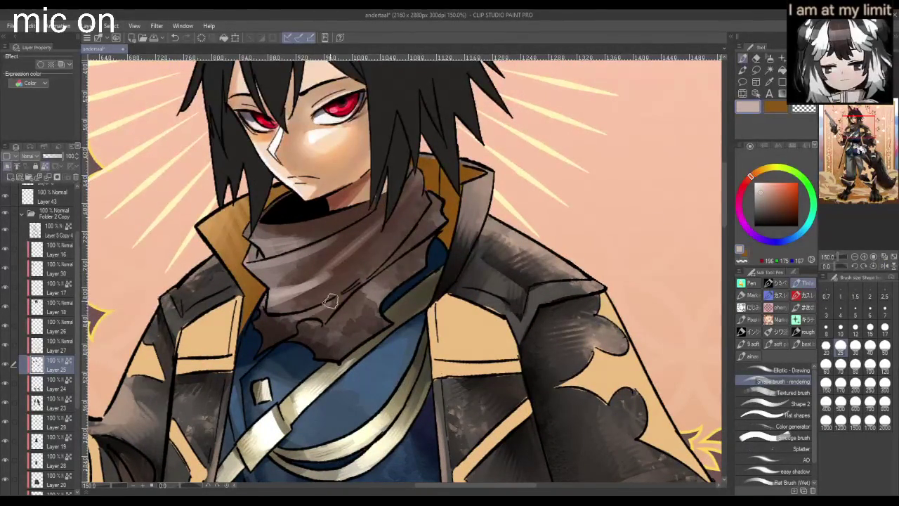
mouse_move(258, 316)
left_mouse_down()
mouse_move(318, 357)
mouse_move(338, 357)
left_mouse_up()
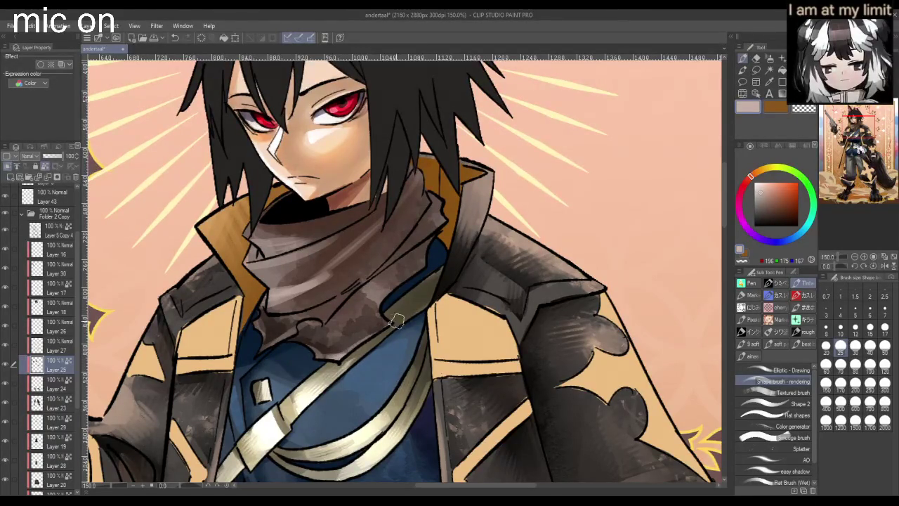
scroll(401, 302, "down", 2)
key("h")
scroll(401, 303, "down", 1)
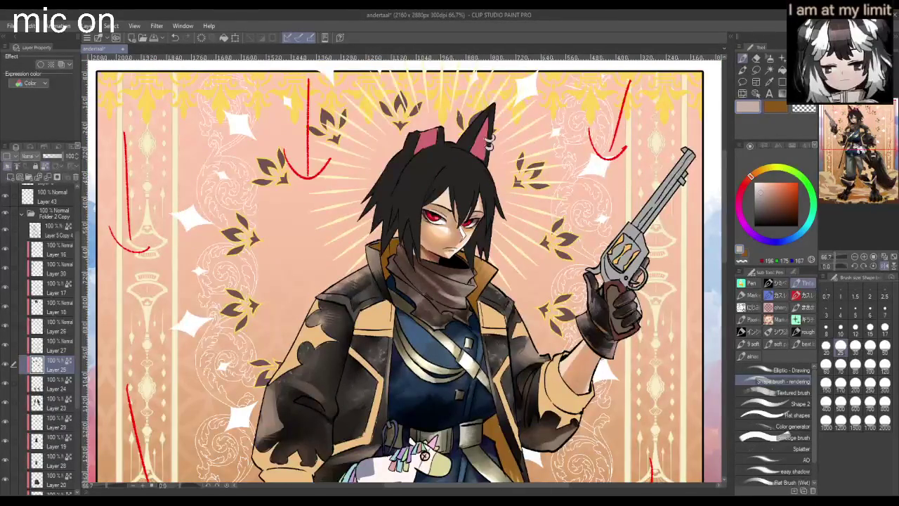
left_click(770, 59)
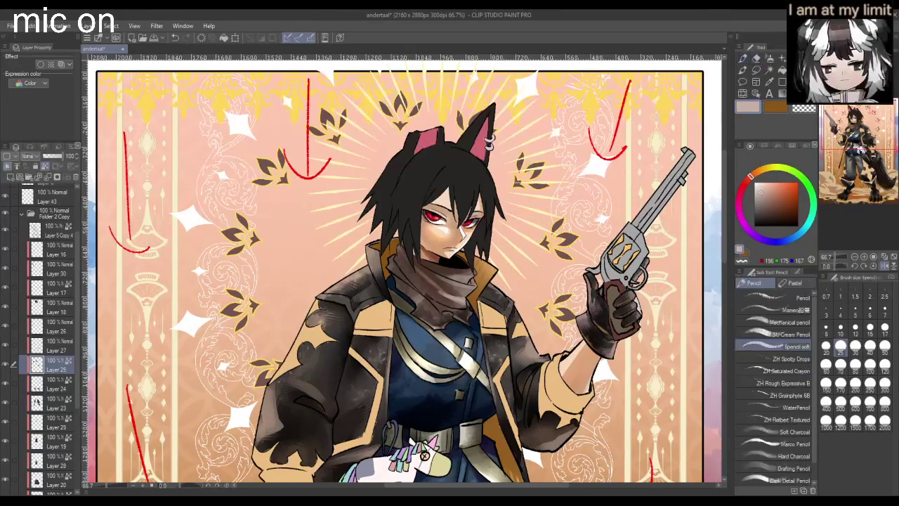
- Shade the left side of the scarf dark grey (40/40/40) with the SU-Cream Pencil
left_click(780, 335)
scroll(449, 253, "up", 3)
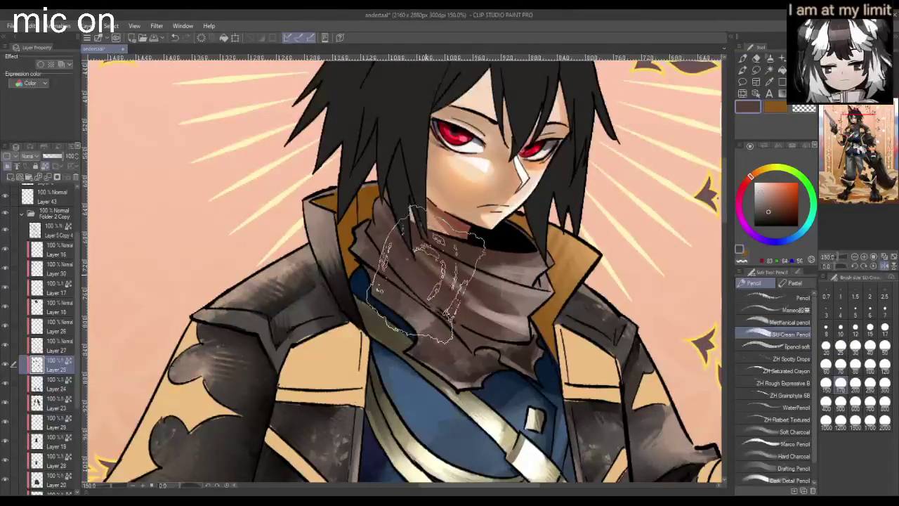
left_click_drag(771, 212, 768, 217)
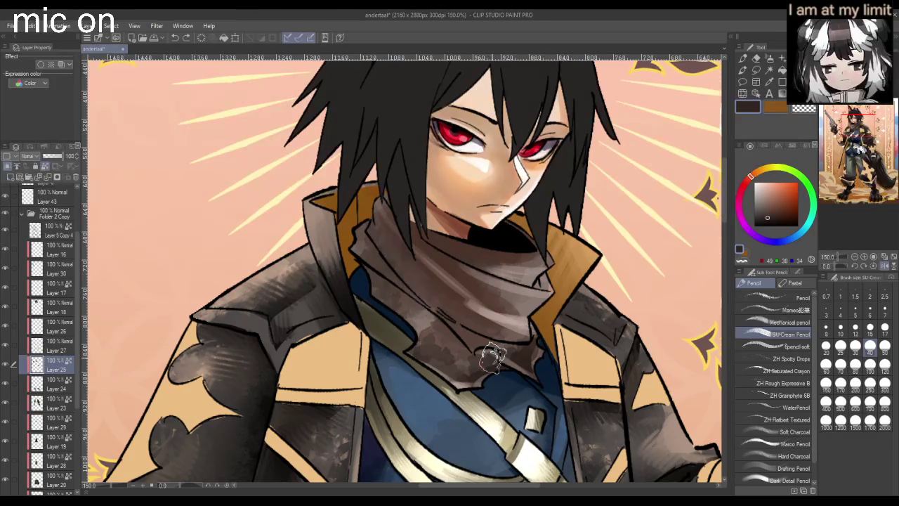
scroll(489, 351, "down", 5)
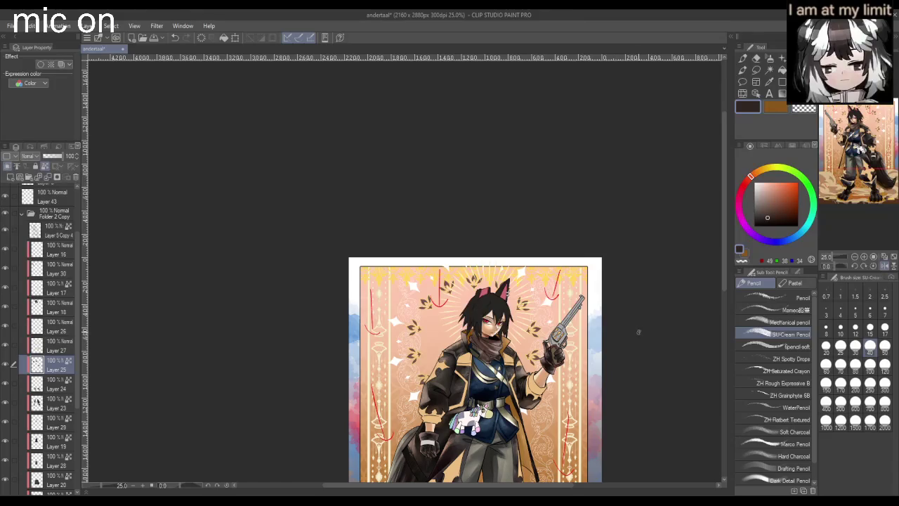
scroll(477, 344, "up", 1)
scroll(477, 345, "up", 3)
scroll(478, 344, "up", 2)
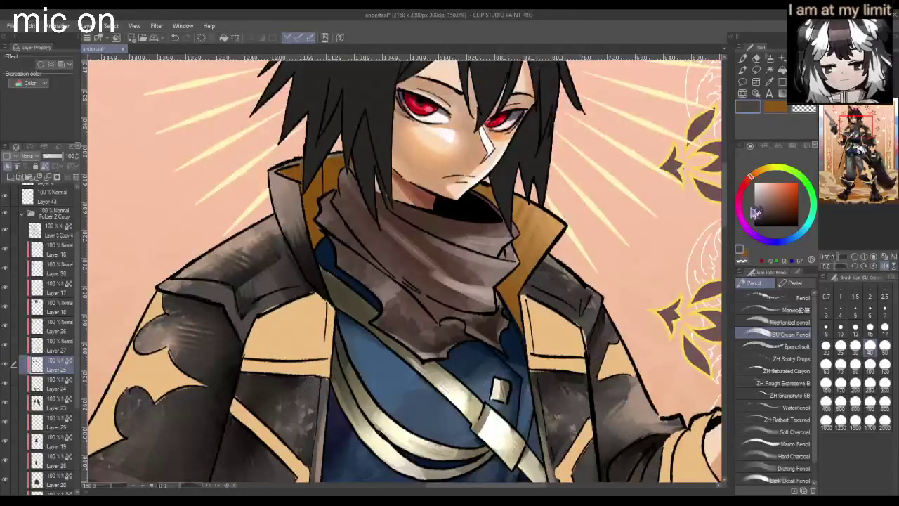
key("ctrl+minus")
left_click(428, 322, "alt")
left_click_drag(369, 232, 401, 278)
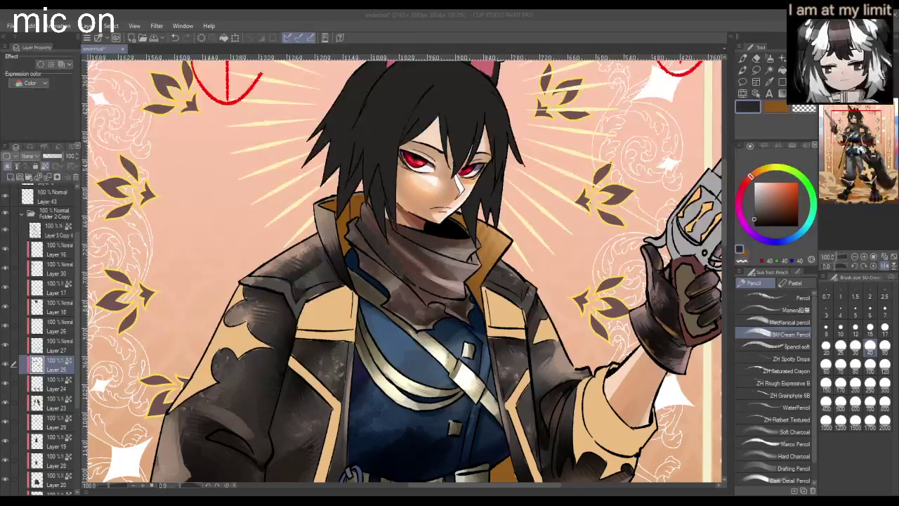
scroll(408, 270, "down", 1)
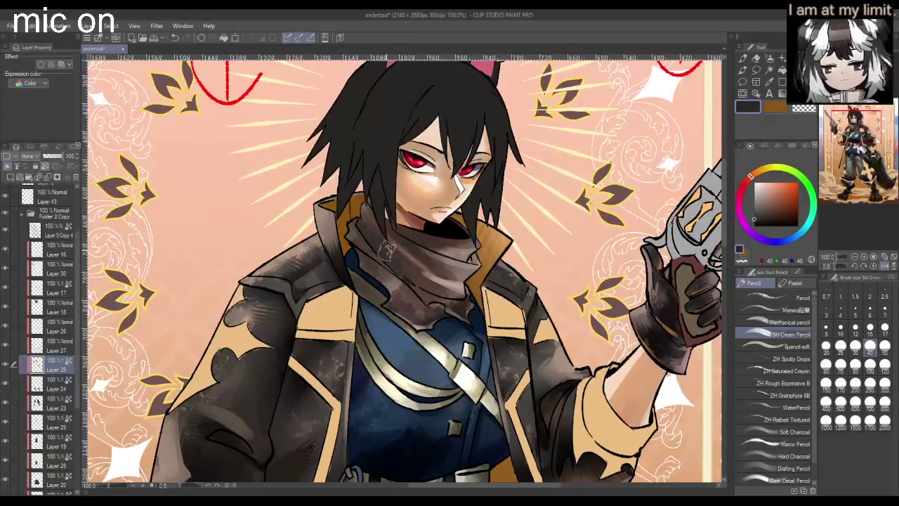
- Shade across the scarf folds in dark reddish-brown using the Spencil soft pencil at size 70
scroll(437, 282, "down", 1)
scroll(436, 282, "up", 2)
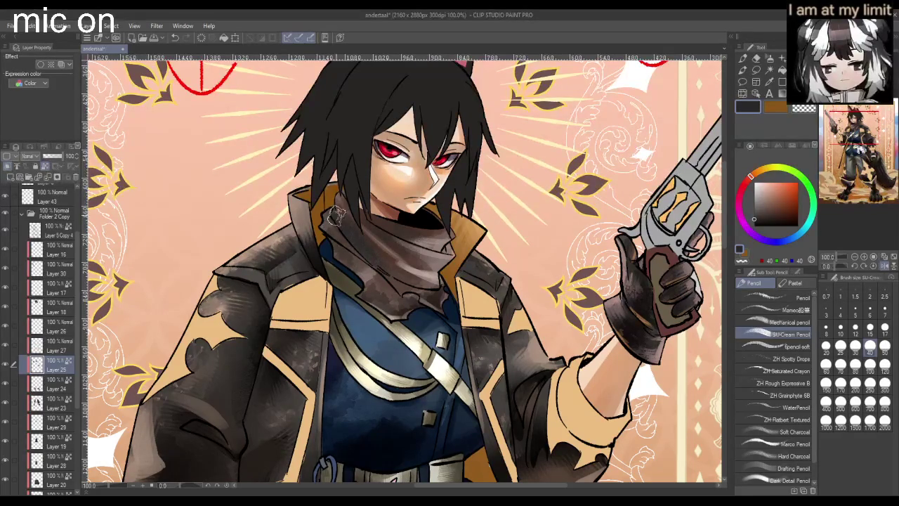
left_click(783, 211)
scroll(365, 252, "down", 2)
scroll(365, 253, "up", 1)
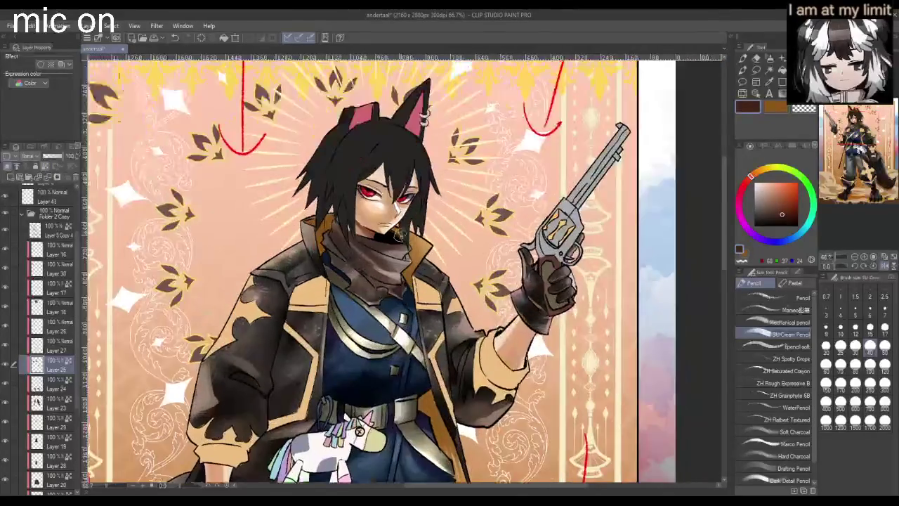
scroll(364, 253, "up", 2)
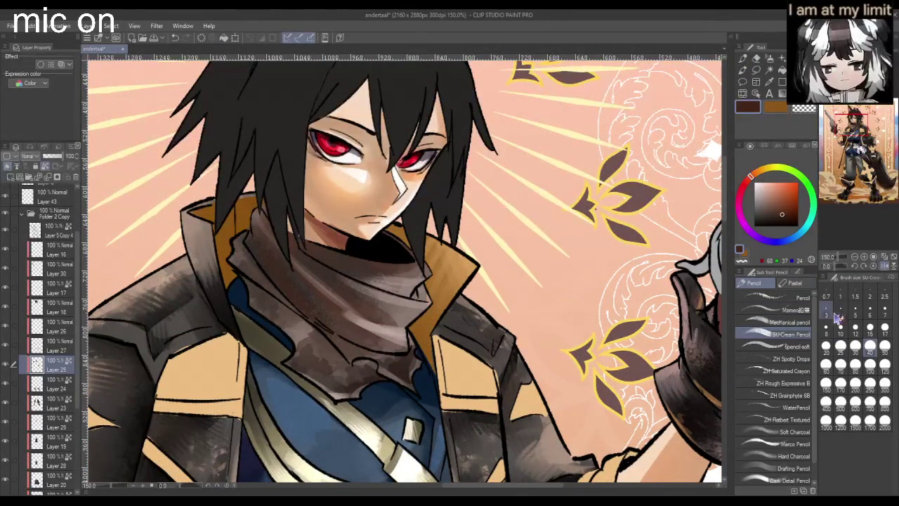
left_click(786, 346)
left_click(841, 364)
left_click(770, 215)
mouse_move(404, 274)
left_mouse_down()
mouse_move(245, 242)
mouse_move(343, 342)
mouse_move(278, 266)
mouse_move(328, 307)
mouse_move(271, 271)
mouse_move(319, 331)
mouse_move(228, 276)
mouse_move(358, 387)
mouse_move(394, 298)
mouse_move(436, 311)
mouse_move(418, 213)
left_mouse_up()
- Darken a small patch of scarf near the collar with the brush at size 25
left_click(841, 346)
mouse_move(422, 295)
left_mouse_down()
mouse_move(436, 277)
mouse_move(416, 297)
mouse_move(391, 294)
mouse_move(431, 281)
mouse_move(434, 291)
left_mouse_up()
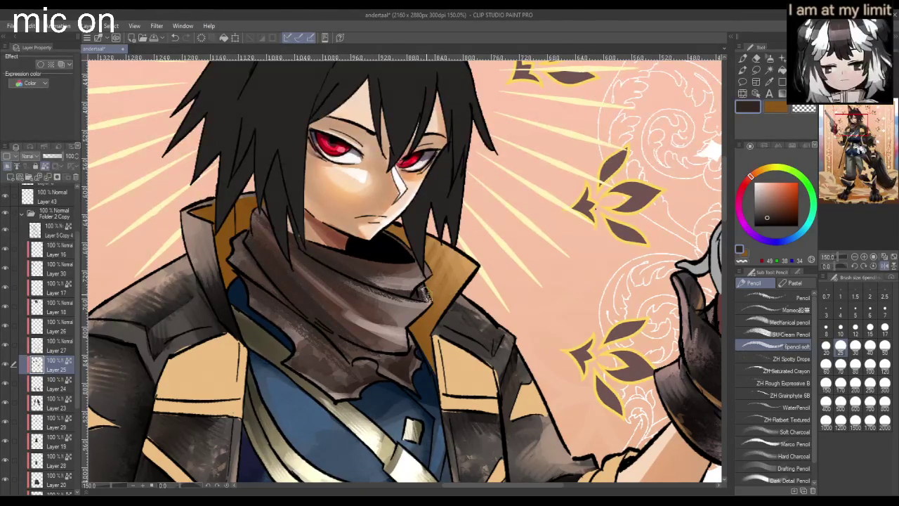
scroll(434, 291, "down", 4)
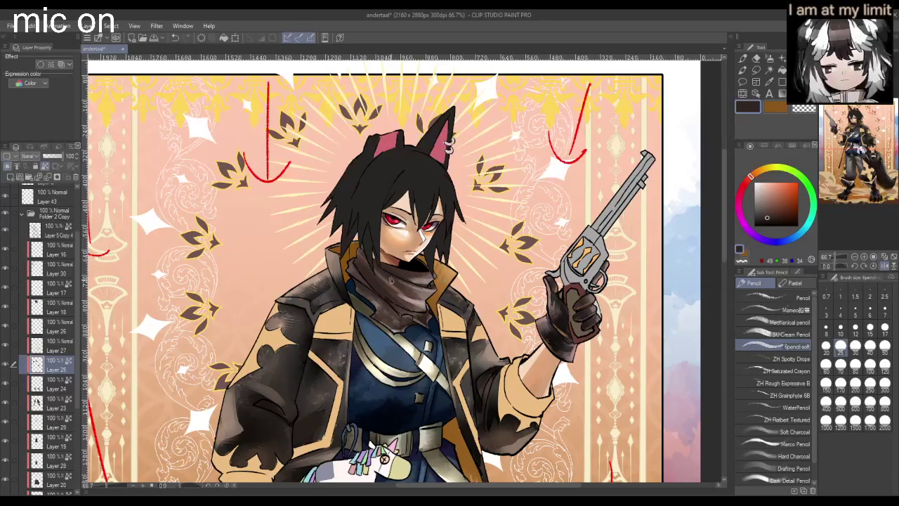
scroll(392, 297, "up", 4)
- Blend the scarf shading with broad brown strokes at size 170 and 52% opacity
left_click(389, 279, "alt")
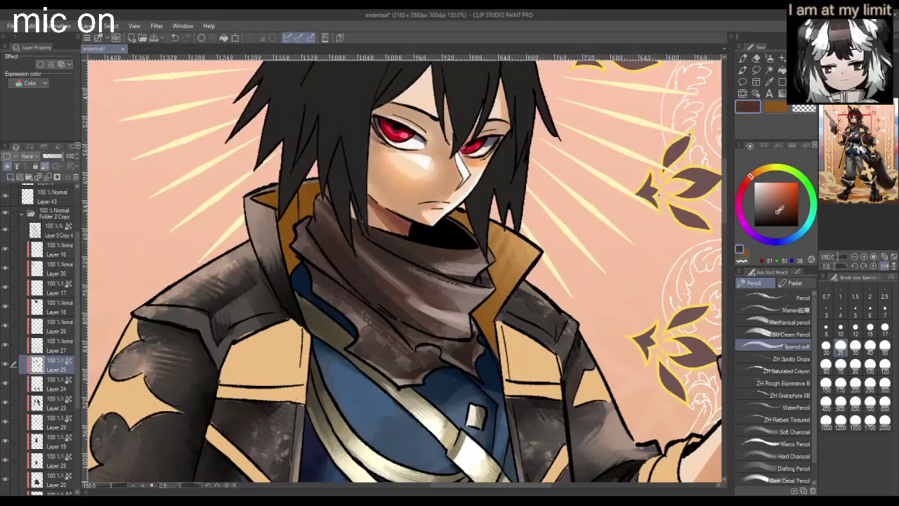
left_click(841, 365)
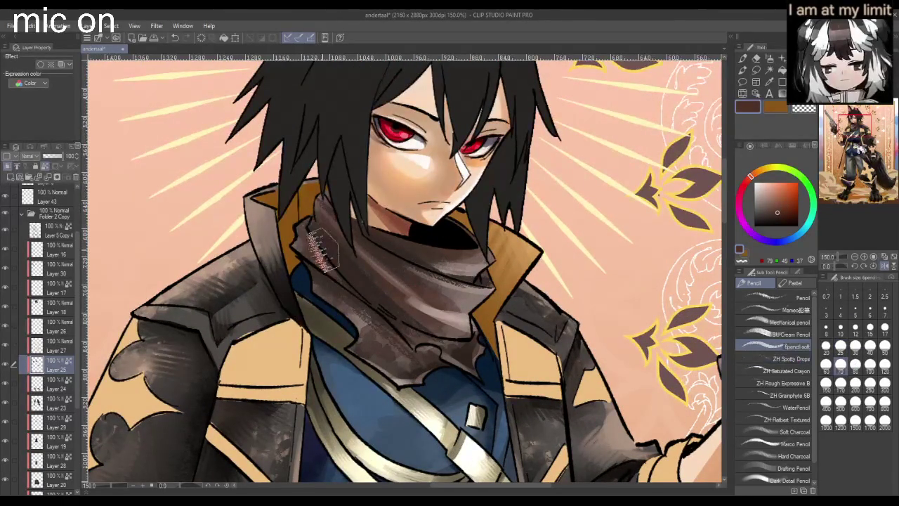
scroll(414, 334, "down", 4)
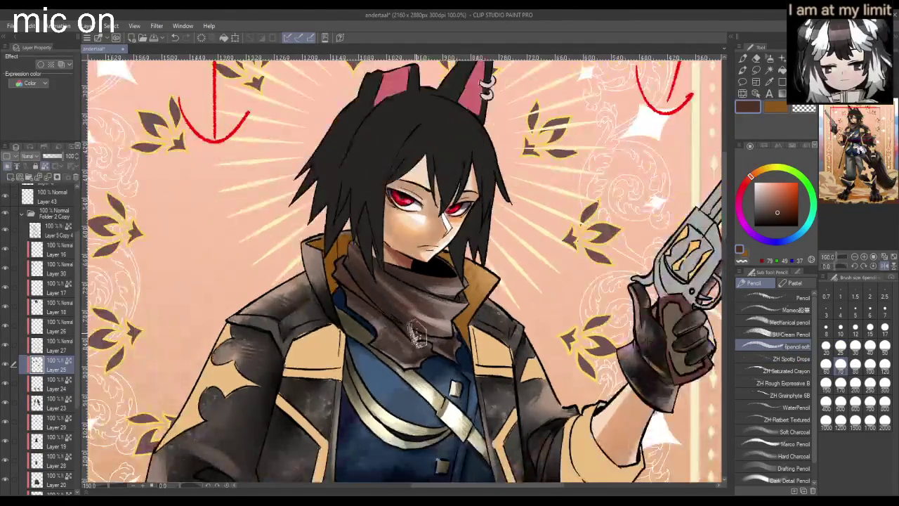
scroll(492, 330, "up", 4)
left_click(772, 218)
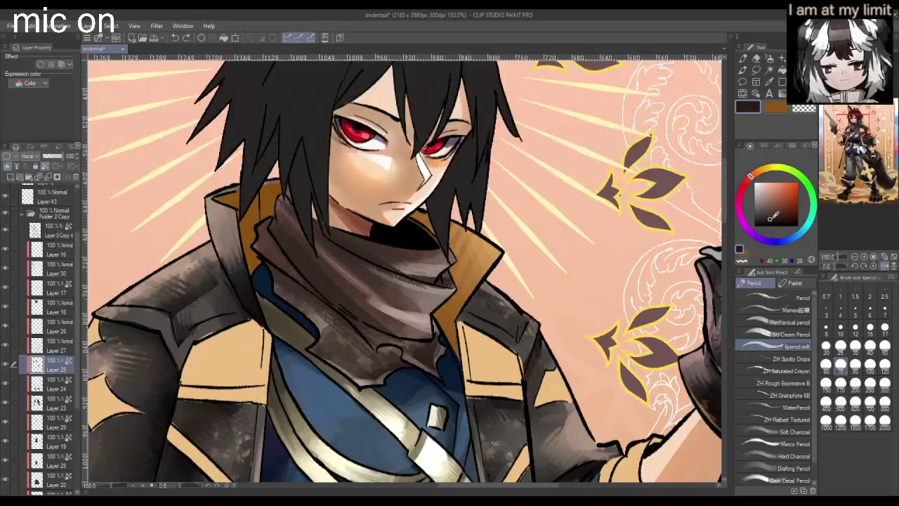
key("ctrl+minus")
left_click(770, 219)
key("ctrl+plus")
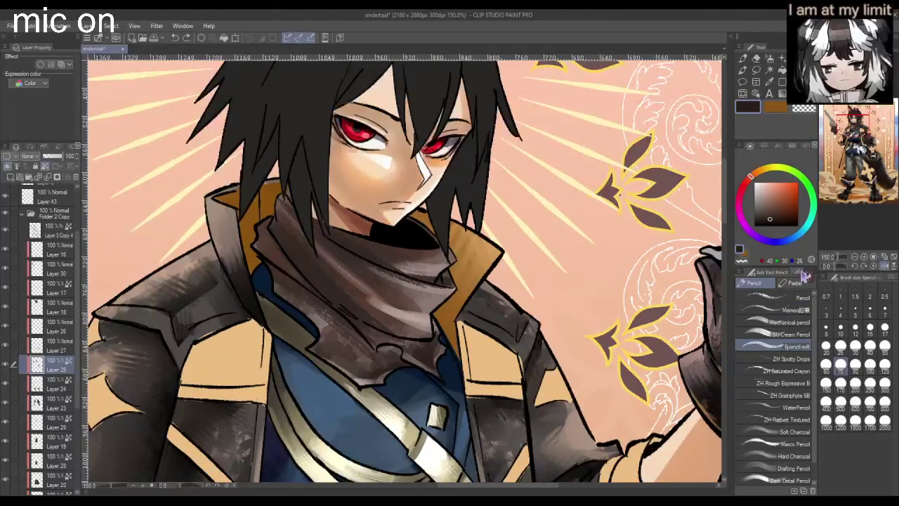
left_click(801, 273)
left_click(773, 322)
left_click(847, 383)
mouse_move(404, 274)
left_mouse_down()
mouse_move(261, 250)
mouse_move(291, 300)
mouse_move(341, 351)
mouse_move(259, 195)
mouse_move(352, 337)
mouse_move(264, 231)
mouse_move(273, 241)
mouse_move(289, 175)
mouse_move(284, 281)
mouse_move(337, 317)
mouse_move(251, 232)
mouse_move(395, 338)
left_mouse_up()
- With the view mirrored and brush size 25, paint over the scarf's light streaks in brown
scroll(396, 337, "down", 3)
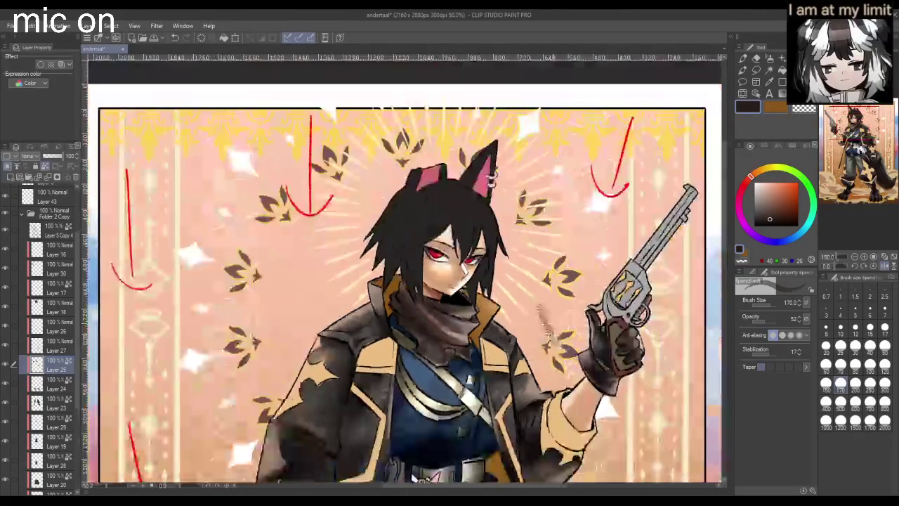
key("h")
scroll(478, 256, "down", 1)
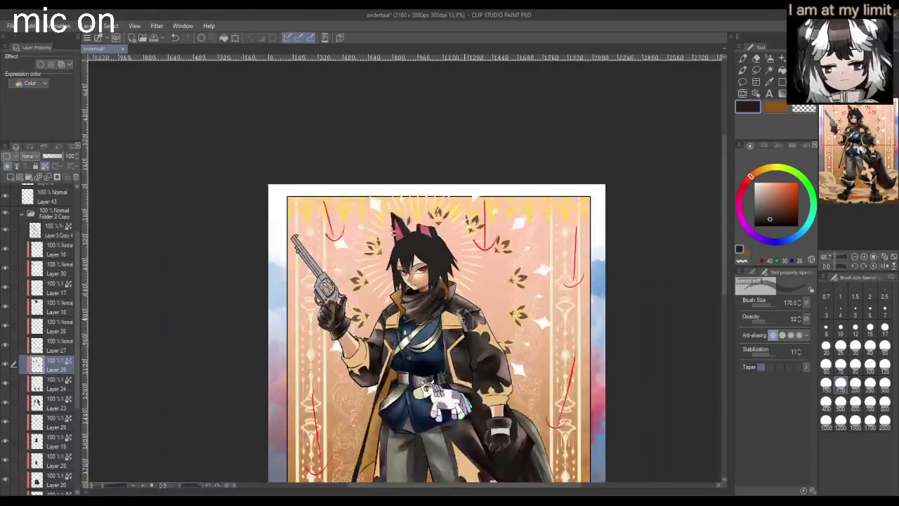
scroll(478, 256, "up", 3)
scroll(460, 310, "up", 1)
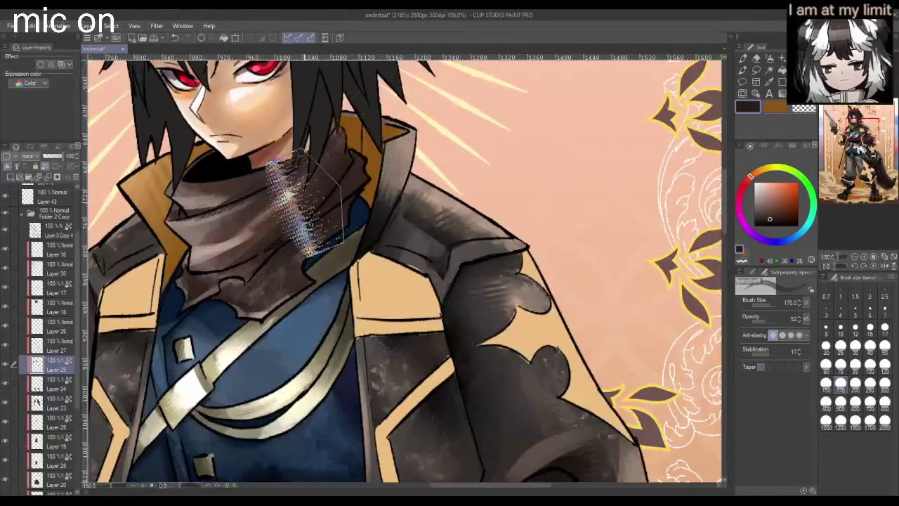
scroll(492, 211, "down", 2)
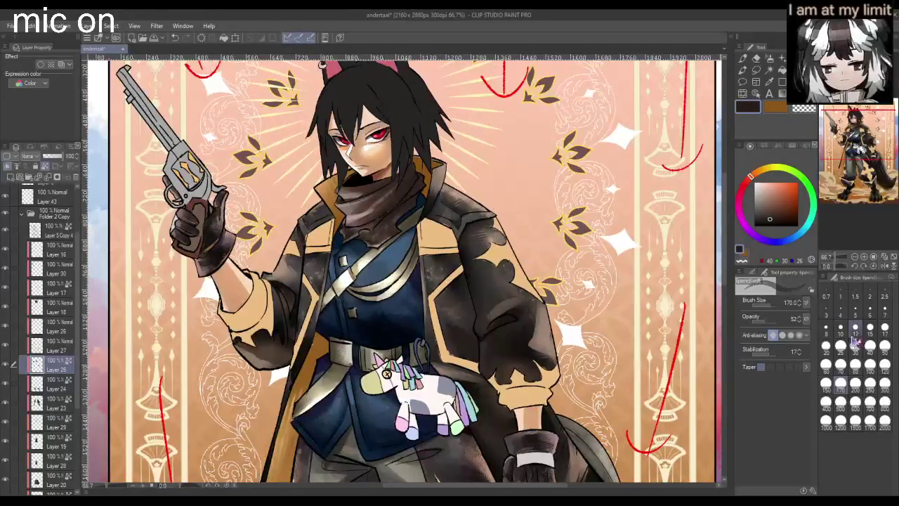
left_click(840, 346)
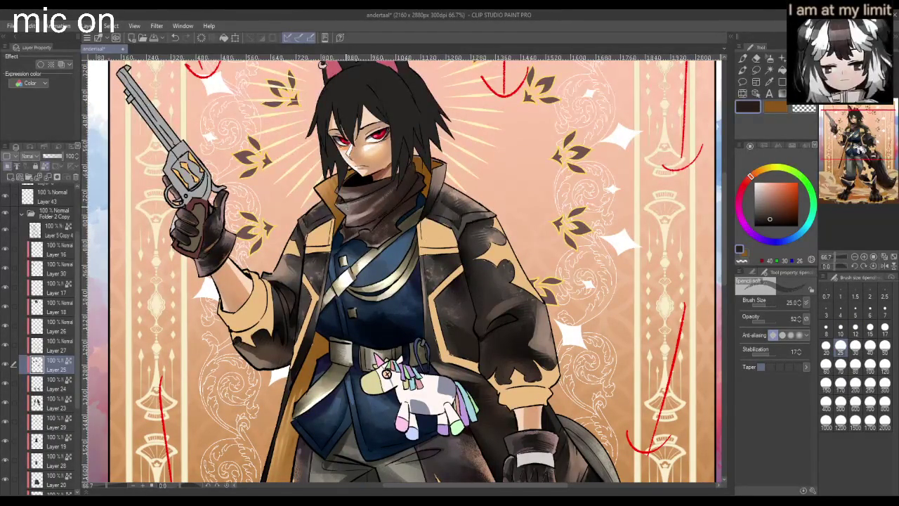
scroll(426, 239, "up", 3)
left_click_drag(323, 207, 366, 212)
- Add light grey highlights on the upper scarf and small shading near its lower edge
left_click_drag(341, 166, 422, 146)
left_click_drag(320, 180, 415, 158)
mouse_move(347, 263)
left_mouse_down()
mouse_move(337, 267)
mouse_move(376, 236)
mouse_move(341, 260)
mouse_move(404, 239)
mouse_move(378, 265)
mouse_move(421, 242)
left_mouse_up()
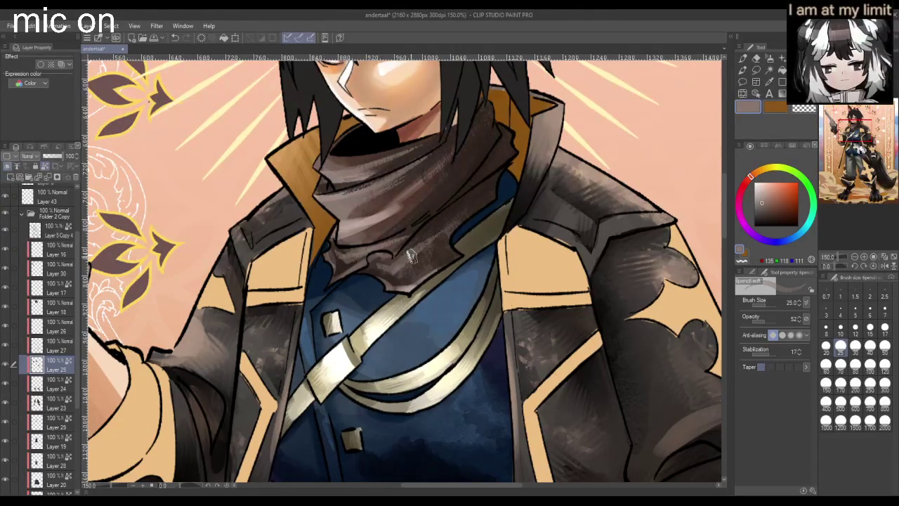
key("h")
key("ctrl+minus")
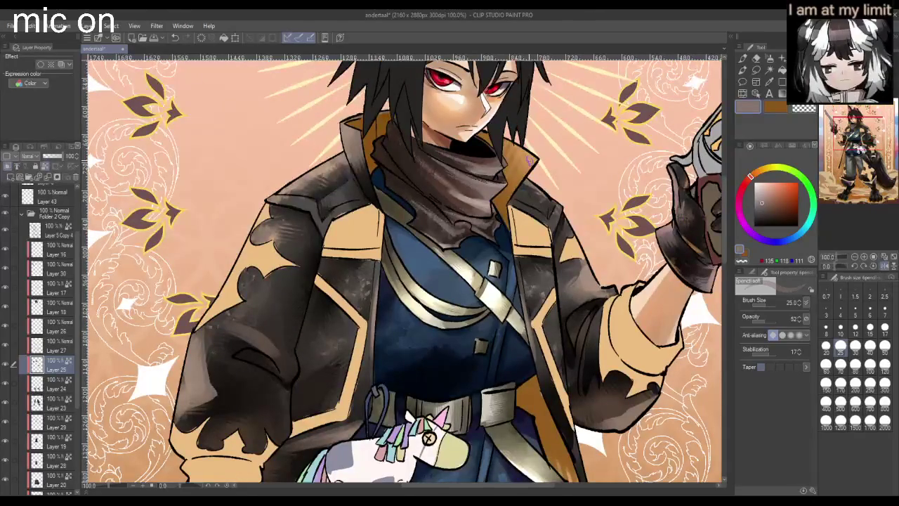
- Check the scarf zoomed and mirrored, then load the Airbrush Noise brush with light peach
key("j")
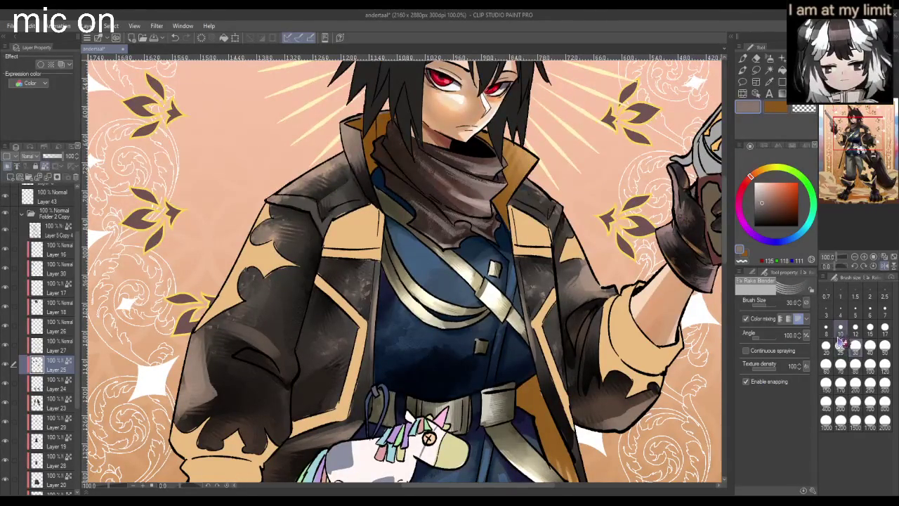
key("ctrl+plus")
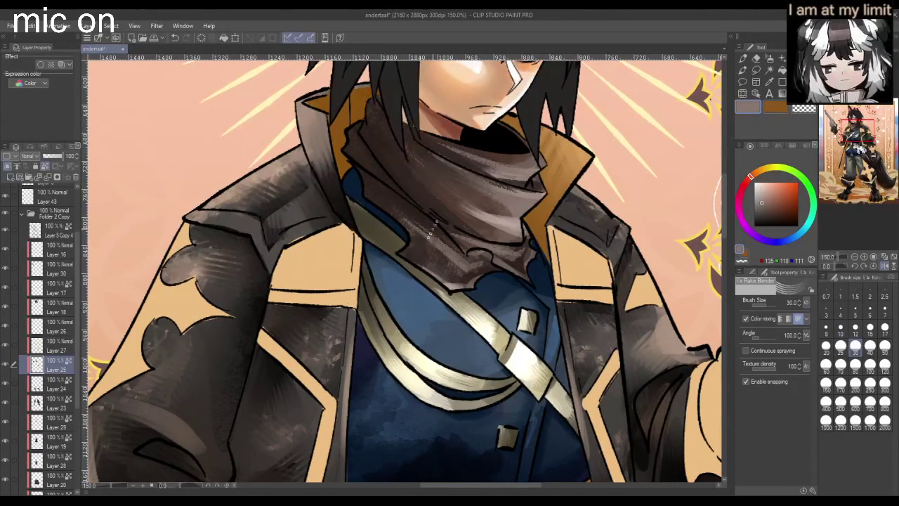
key("ctrl+minus")
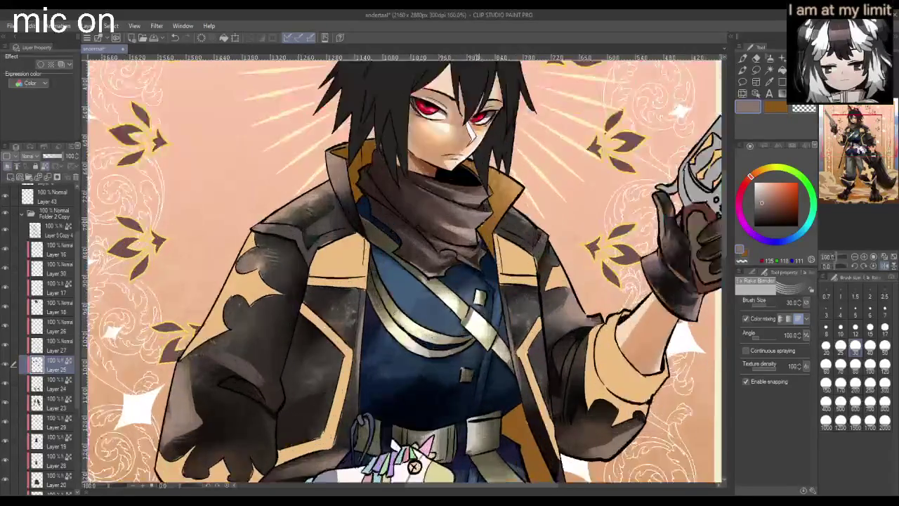
key("ctrl+plus")
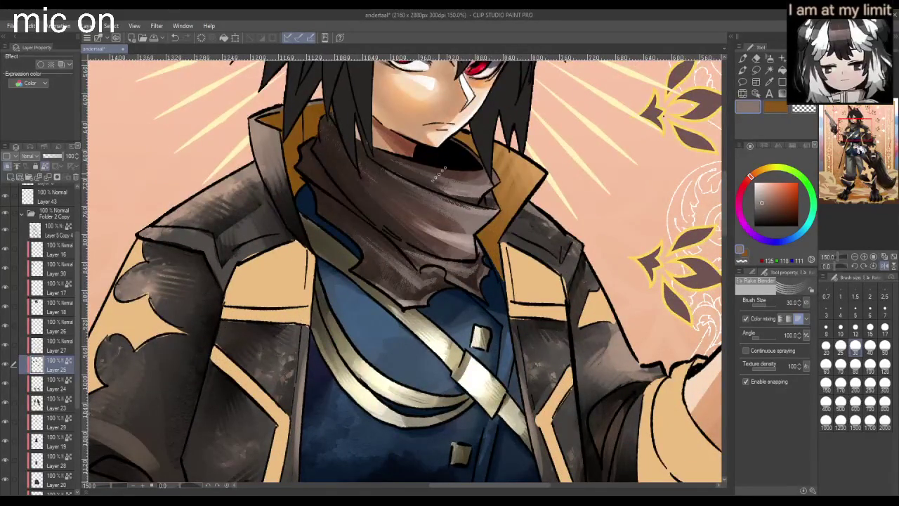
key("h")
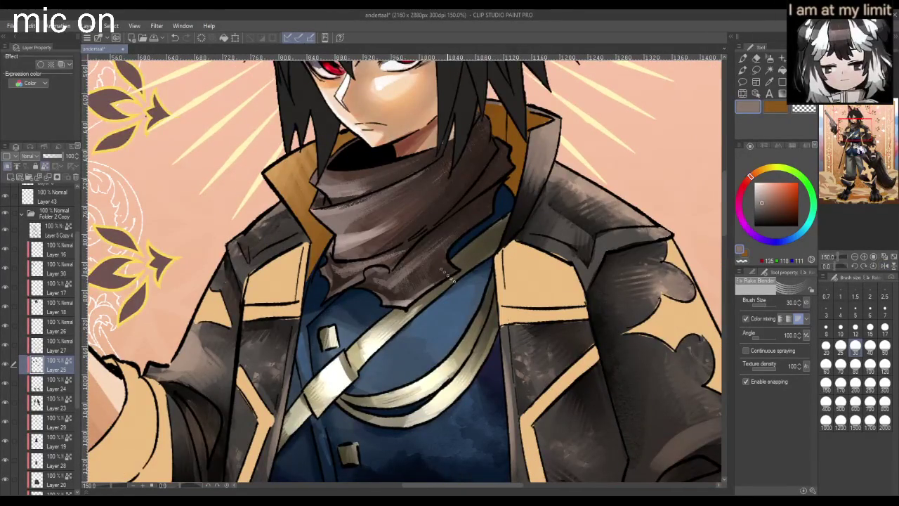
key("ctrl+minus")
left_click(769, 58)
left_click(773, 189)
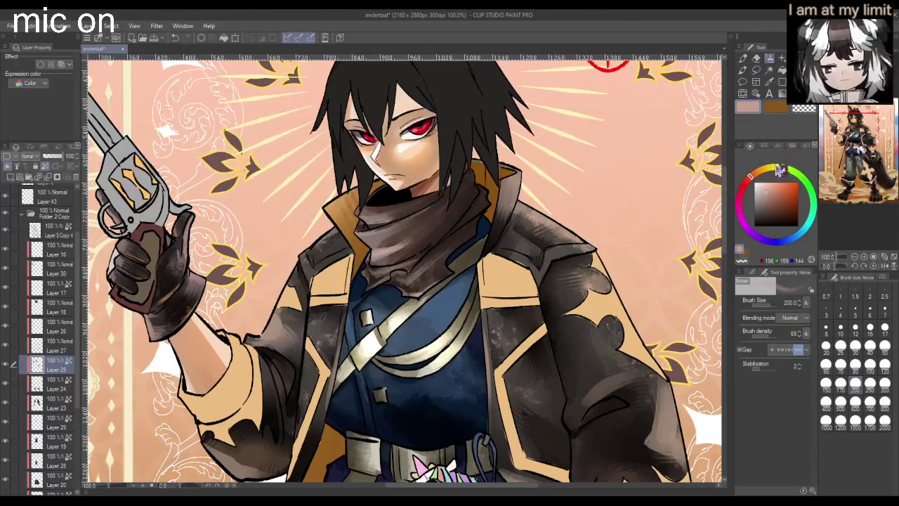
- Try a size-500 soft-light noise spray over the scarf, then undo it
key("shift+alt+f")
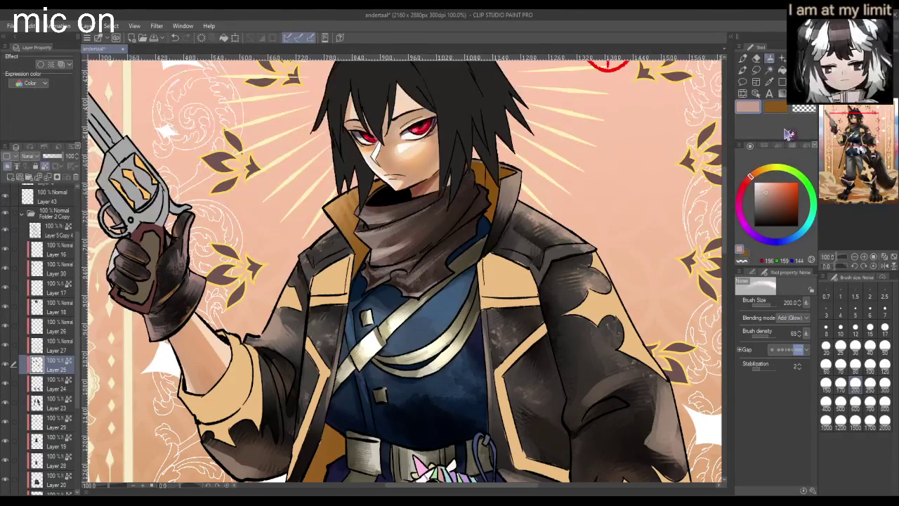
left_click(841, 401)
left_click_drag(393, 204, 394, 330)
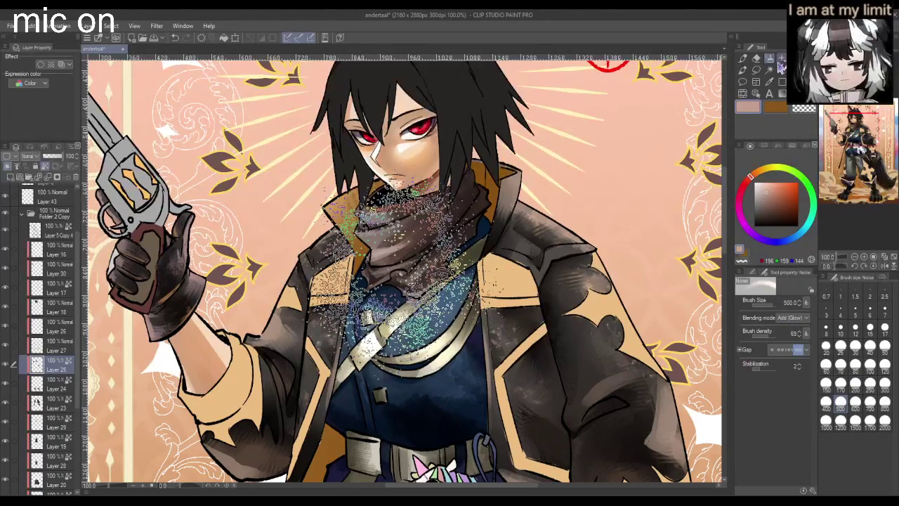
left_click(758, 275)
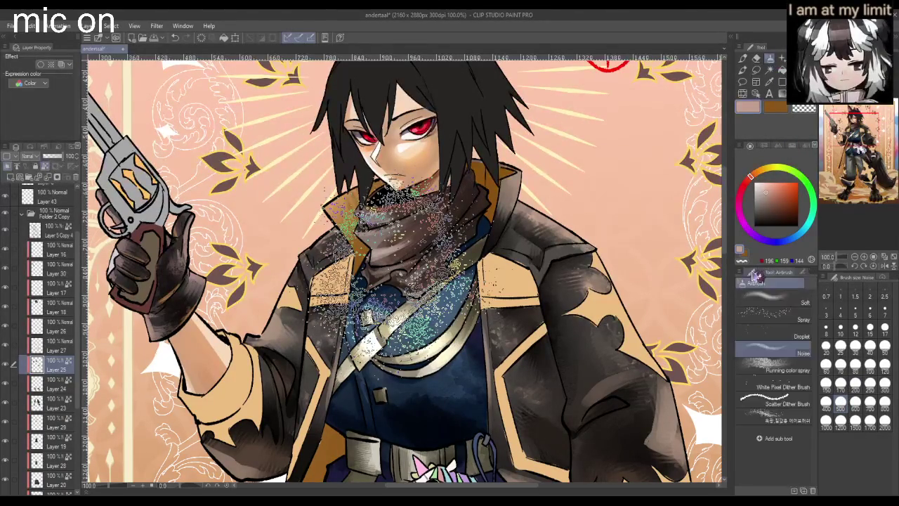
key("ctrl+z")
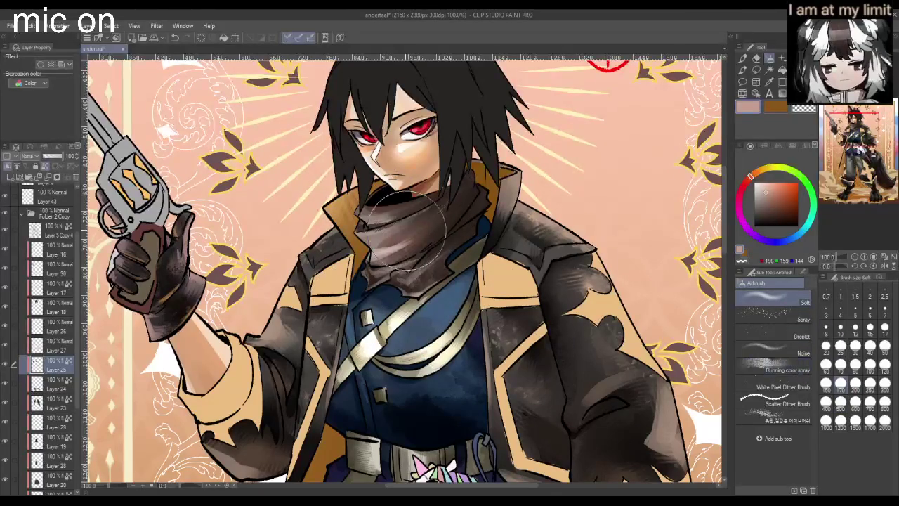
- Review the whole card zoomed out and mirrored, then zoom to 150% on face and scarf
key("ctrl+minus")
key("h")
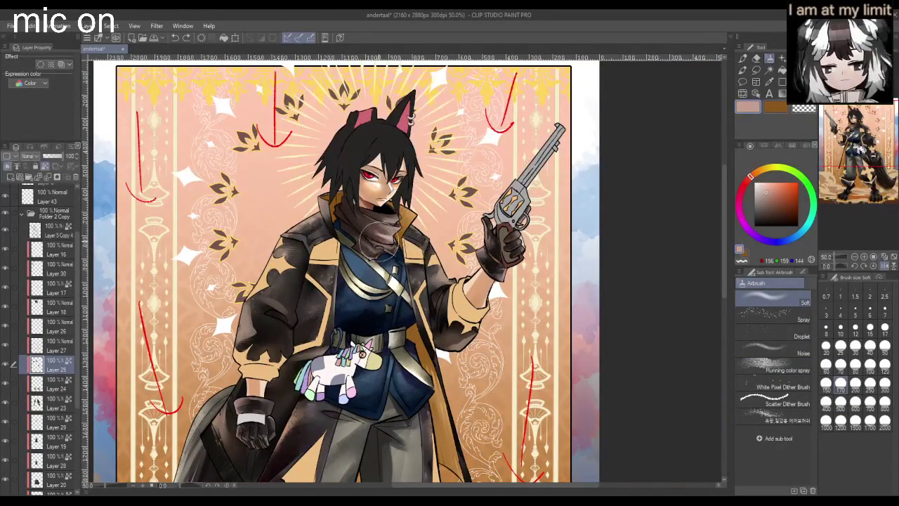
key("ctrl+minus")
key("ctrl+minus")
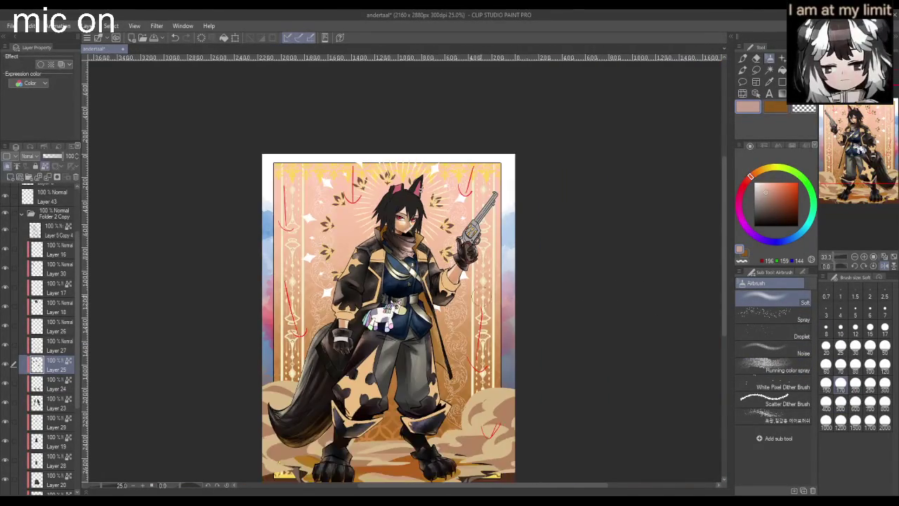
key("ctrl+plus")
key("h")
key("h")
key("ctrl+plus")
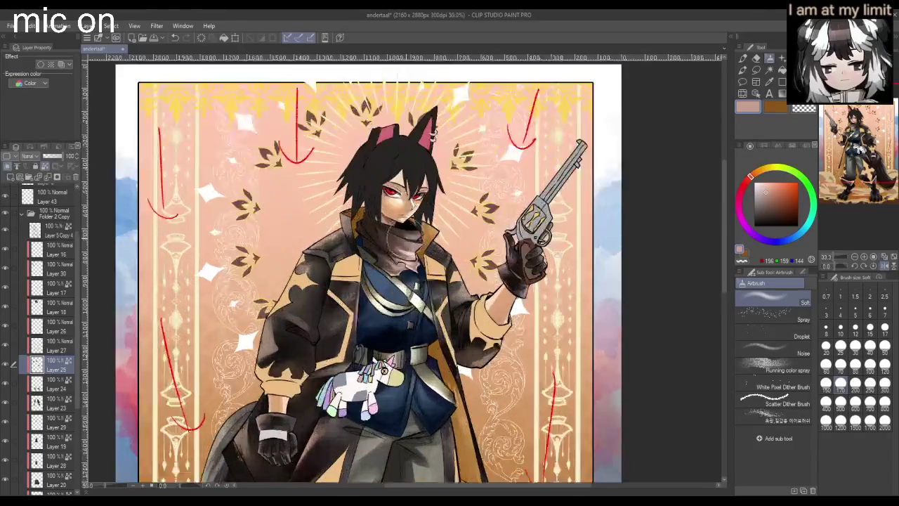
scroll(405, 218, "up", 5)
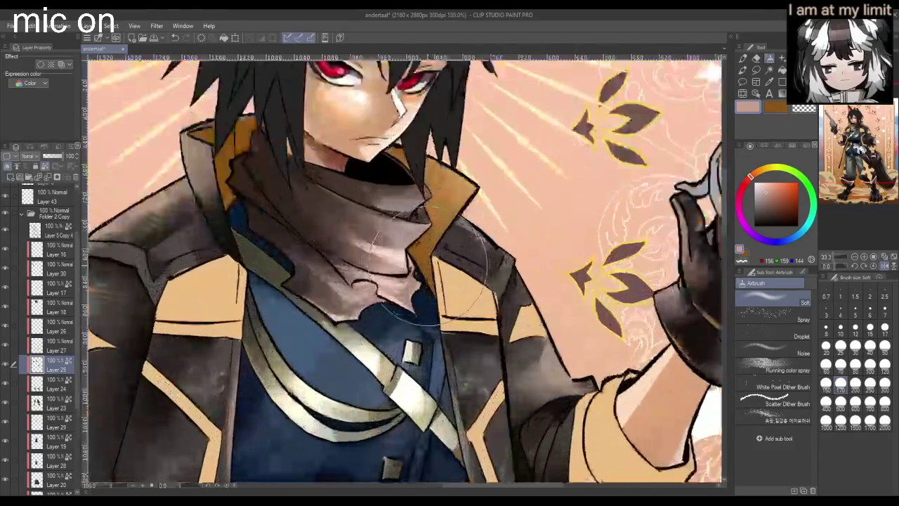
- Hatch the lower and upper scarf folds with the soft pencil
left_click(756, 60)
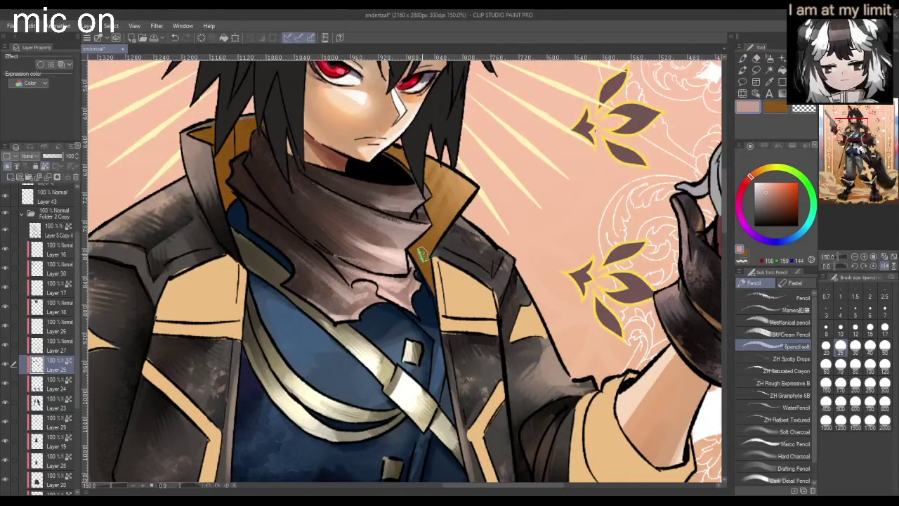
left_click_drag(372, 247, 331, 261)
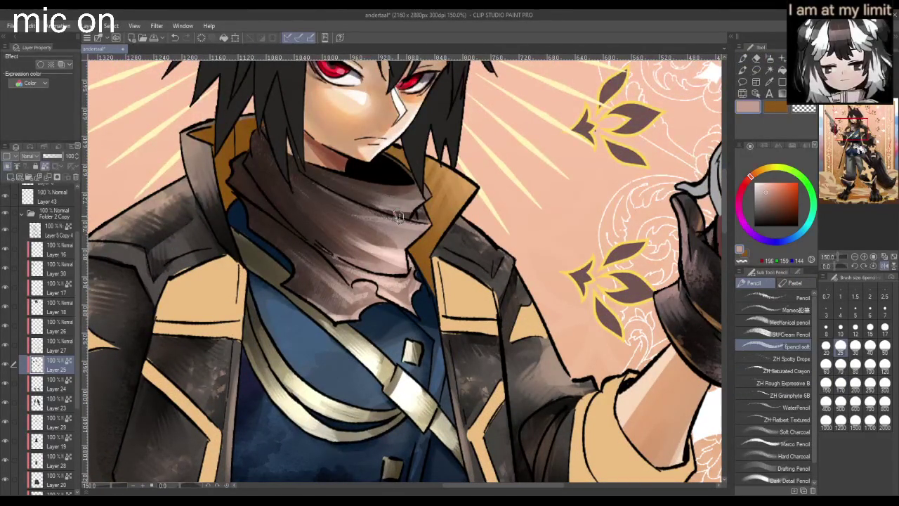
left_click_drag(380, 223, 338, 215)
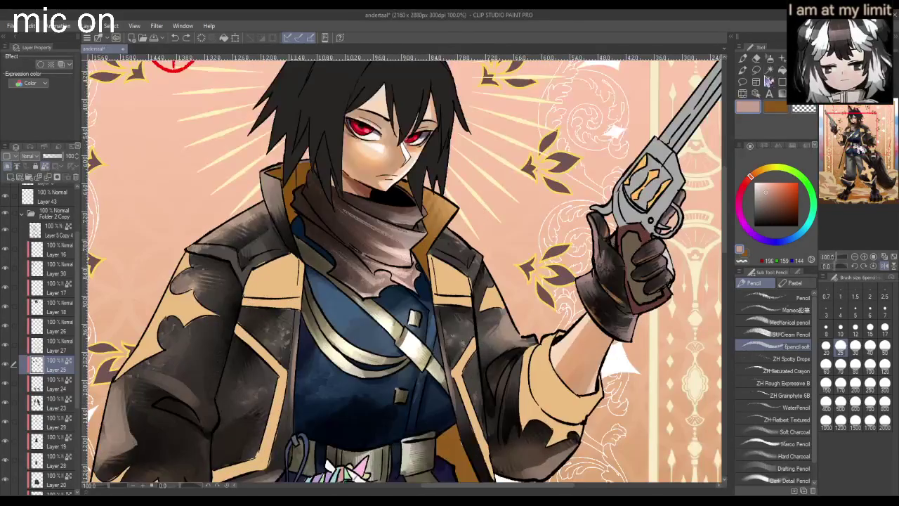
left_click(756, 70)
left_click_drag(775, 204, 777, 218)
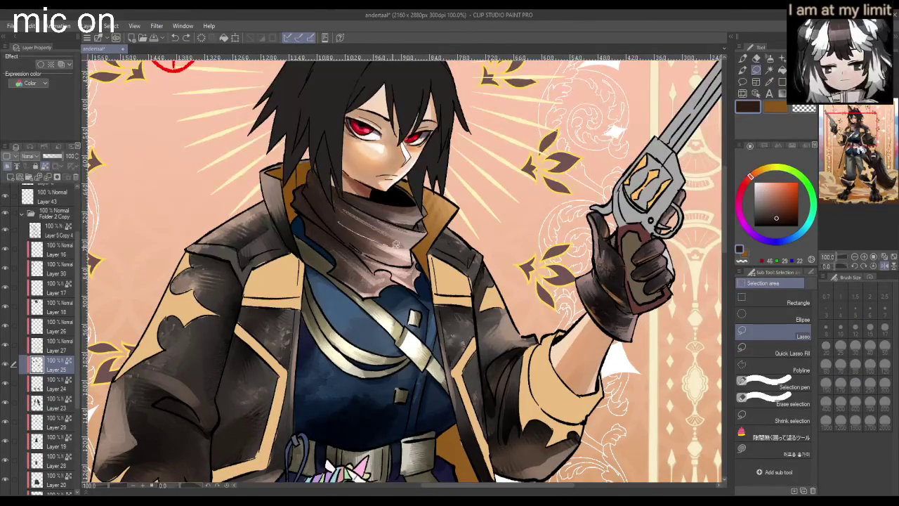
left_click(366, 223)
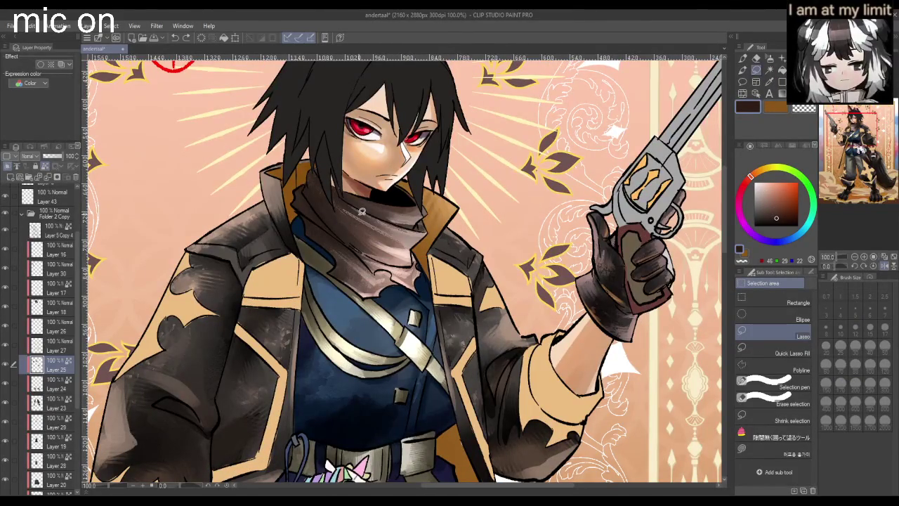
- Fill a dark brown shadow shape on the scarf using Quick Lasso Fill
left_click(768, 354)
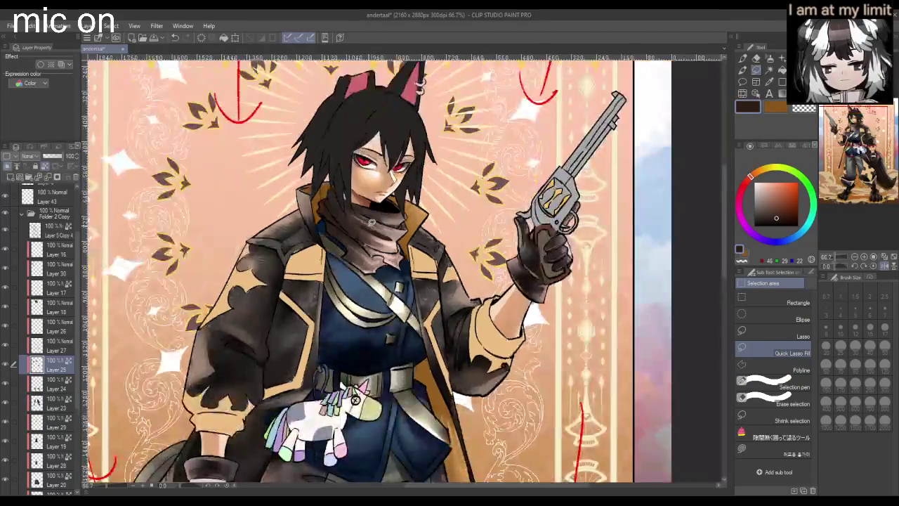
scroll(372, 222, "up", 3)
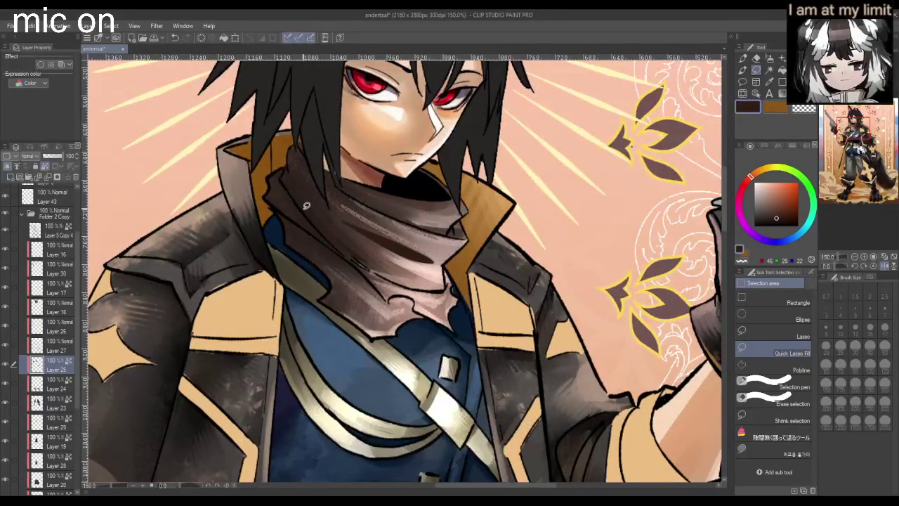
left_click(768, 220)
left_click_drag(318, 209, 322, 206)
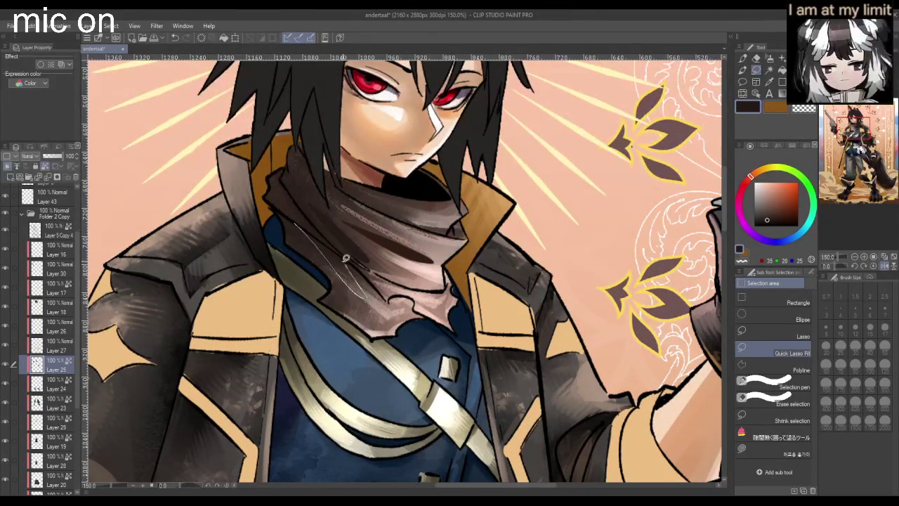
scroll(327, 235, "down", 2)
scroll(327, 239, "up", 2)
- Lasso-fill further dark brown shadows on the lower and upper scarf folds
mouse_move(359, 275)
left_mouse_down()
mouse_move(377, 284)
mouse_move(361, 284)
left_mouse_up()
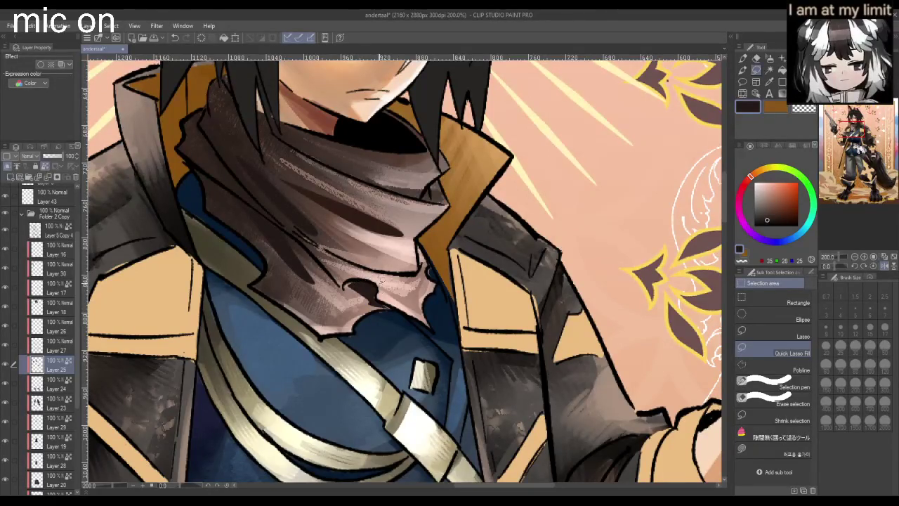
scroll(380, 279, "down", 2)
scroll(404, 235, "up", 2)
left_click_drag(409, 233, 404, 234)
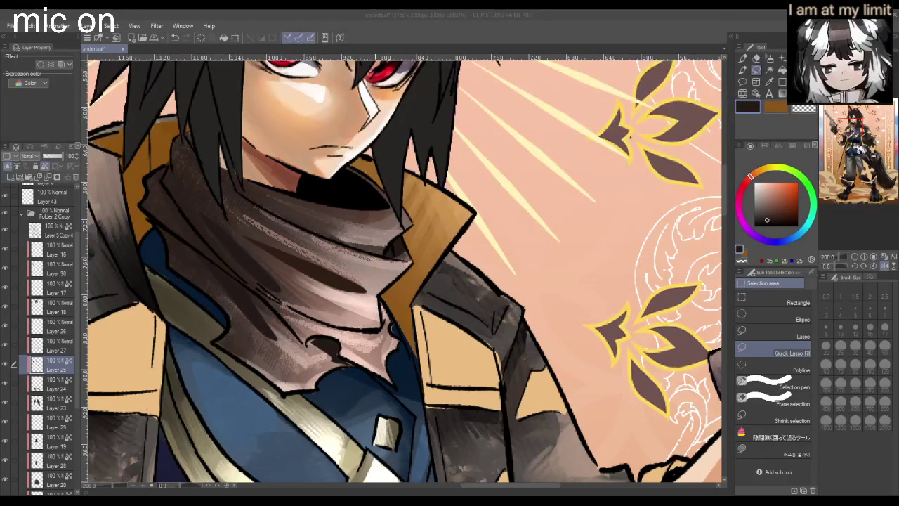
left_click(393, 246)
scroll(422, 237, "down", 1)
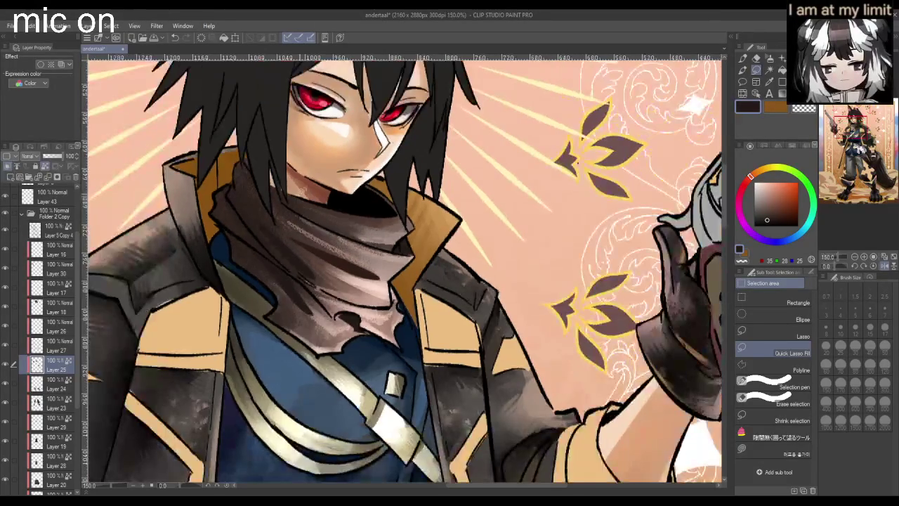
left_click_drag(284, 203, 343, 230)
scroll(342, 230, "down", 1)
- Smudge the lower scarf shading with the Blend tool at size 40
scroll(327, 222, "down", 1)
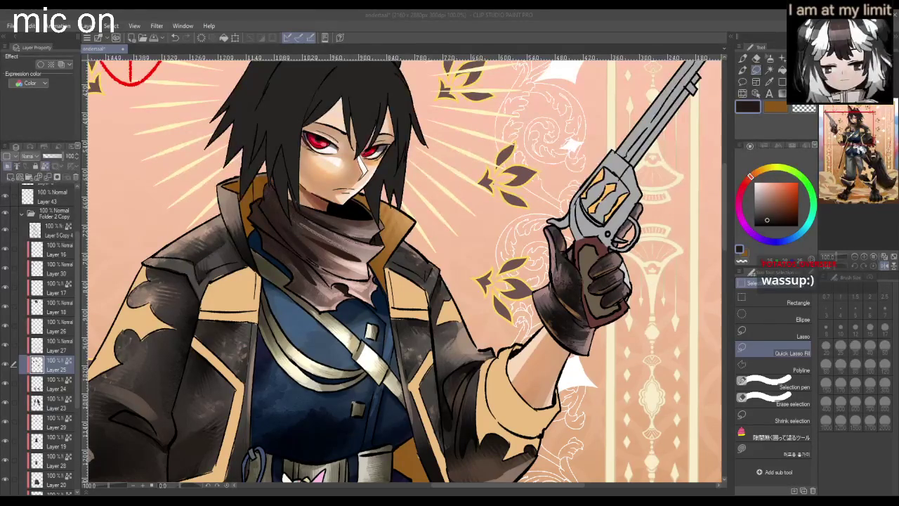
key("j")
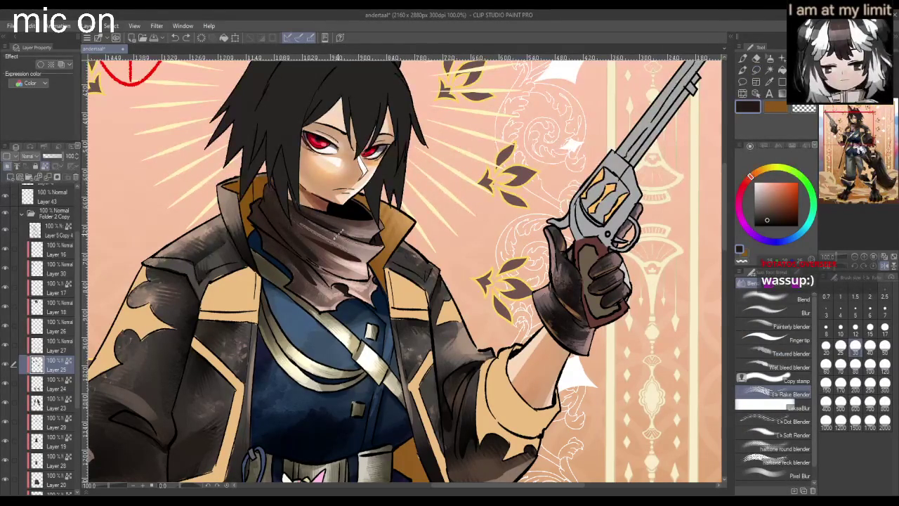
left_click(870, 345)
left_click_drag(345, 259, 361, 266)
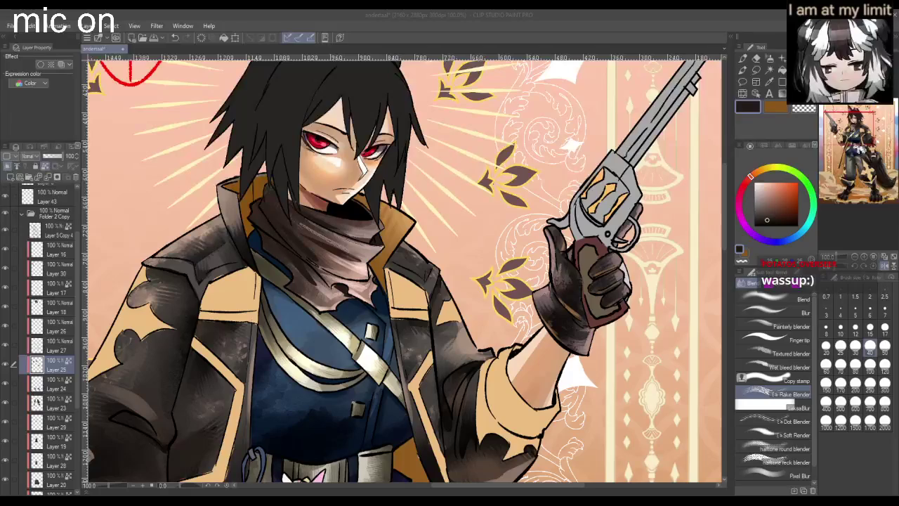
left_click(316, 284)
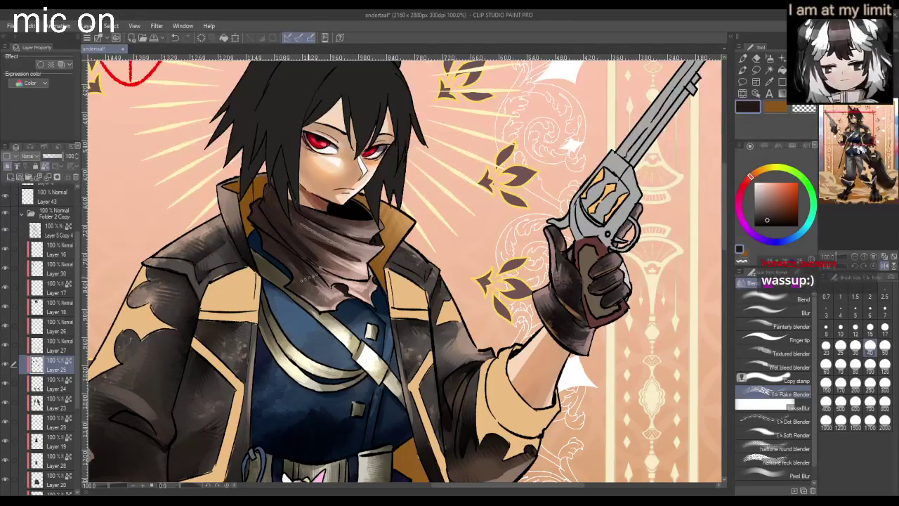
- Switch back to the Pencil and eyedrop the scarf's colour
scroll(302, 210, "down", 3)
scroll(283, 191, "up", 2)
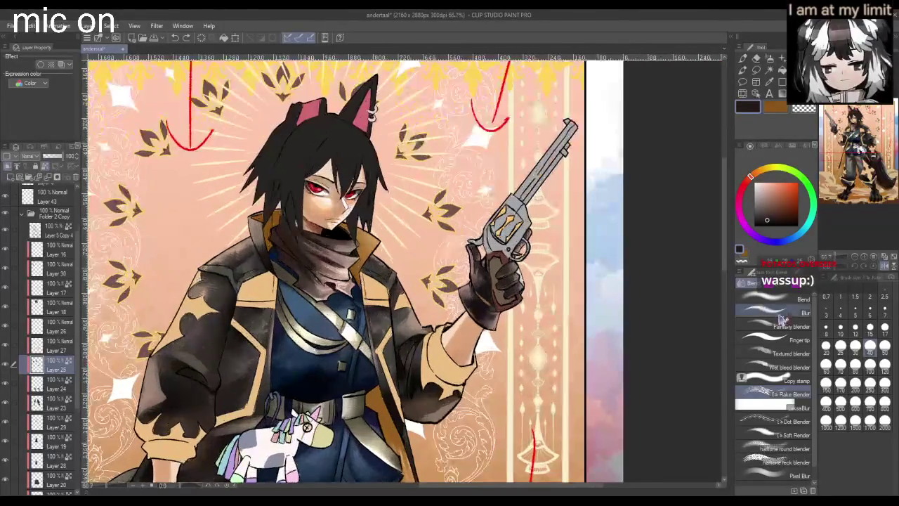
left_click(772, 62)
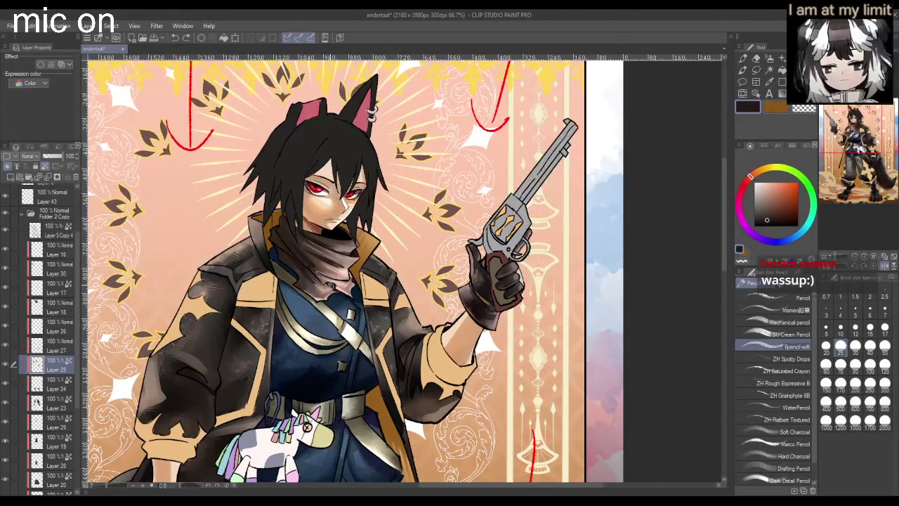
scroll(327, 282, "up", 1)
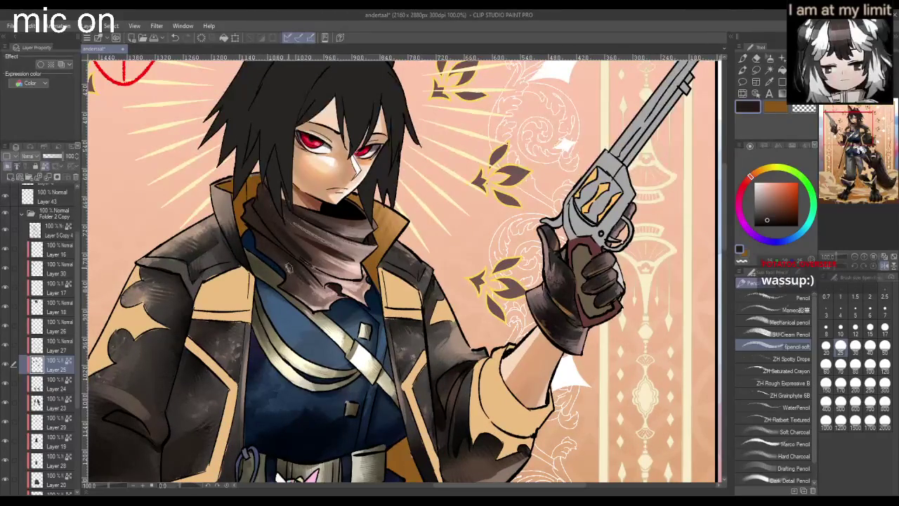
left_click(280, 255, "alt")
scroll(310, 264, "down", 1)
scroll(307, 230, "up", 1)
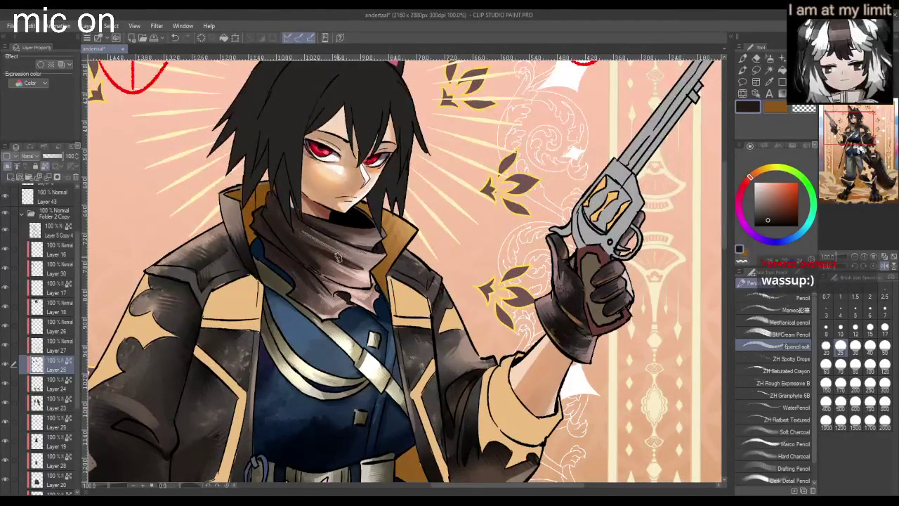
scroll(314, 239, "down", 5)
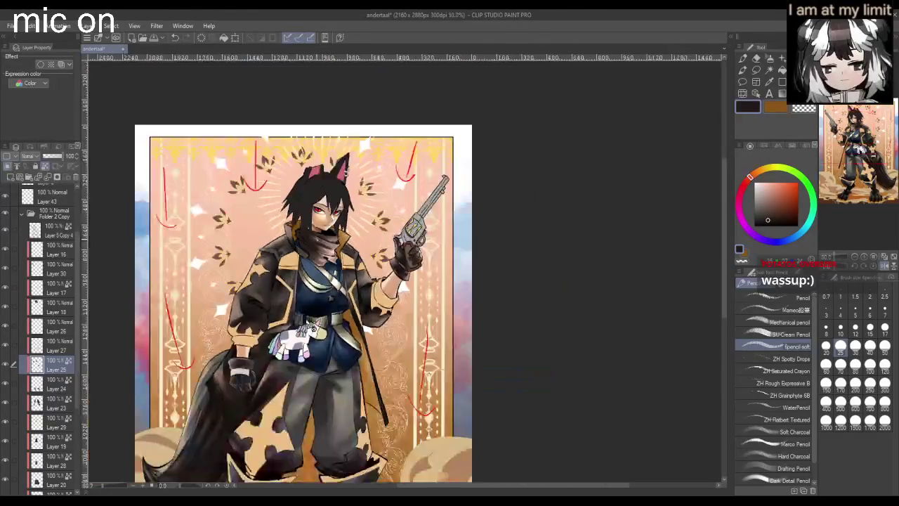
- Review the full illustration by flipping the canvas horizontally and back, twice
key("h")
scroll(351, 210, "up", 2)
key("h")
scroll(408, 94, "up", 1)
scroll(435, 295, "down", 2)
scroll(436, 295, "down", 1)
scroll(436, 295, "up", 1)
scroll(439, 291, "down", 1)
key("h")
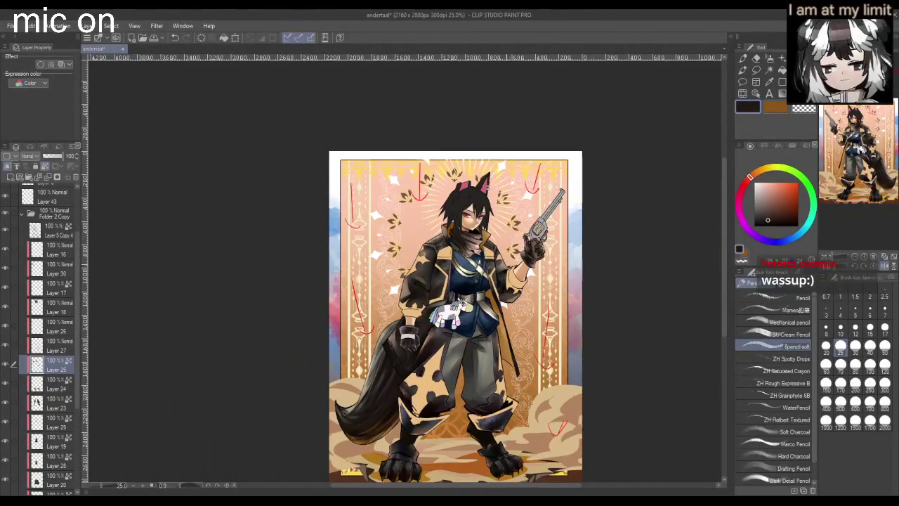
key("h")
scroll(439, 291, "up", 1)
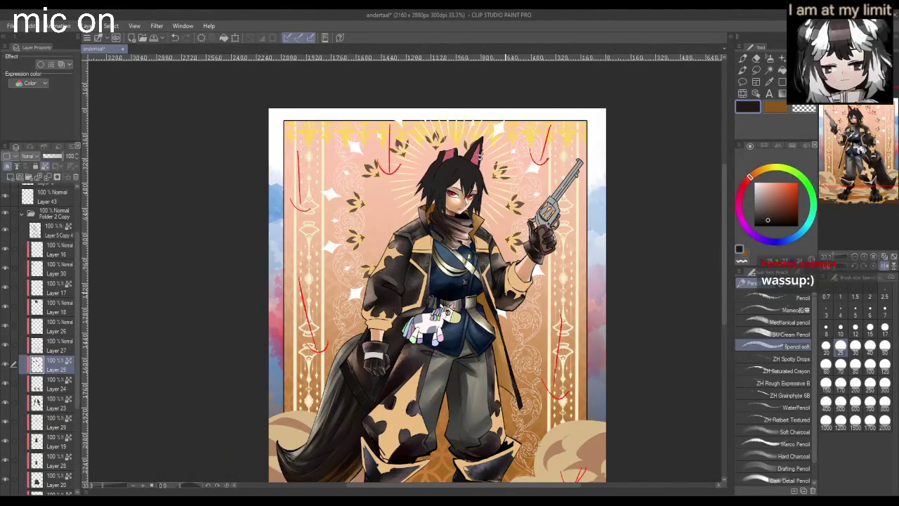
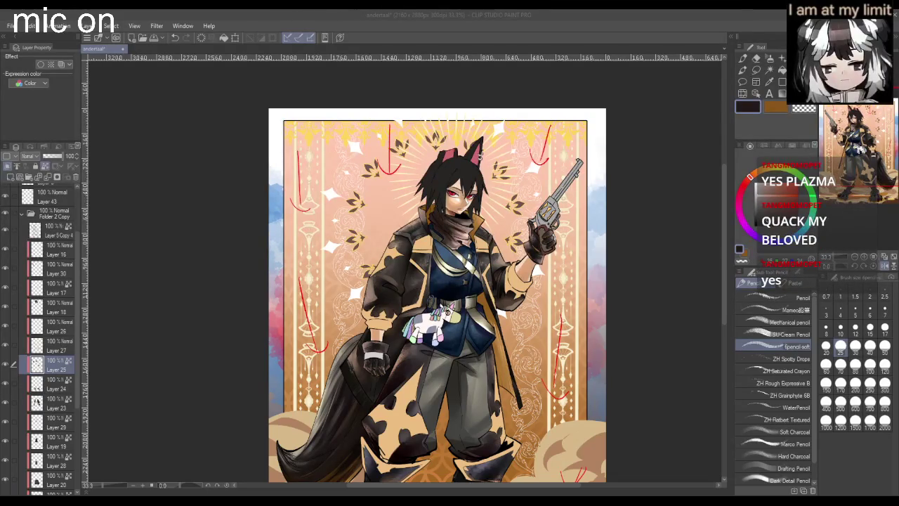
- Make Layer 27 the working layer and zoom out to view the whole illustration
scroll(436, 295, "up", 1)
scroll(555, 281, "down", 1)
scroll(482, 281, "up", 1)
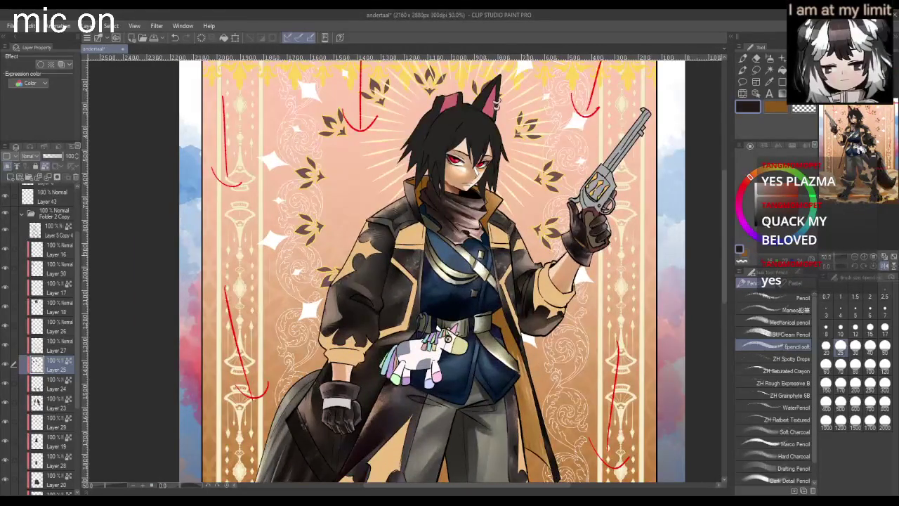
scroll(534, 274, "up", 2)
scroll(430, 422, "down", 2)
scroll(376, 216, "up", 3)
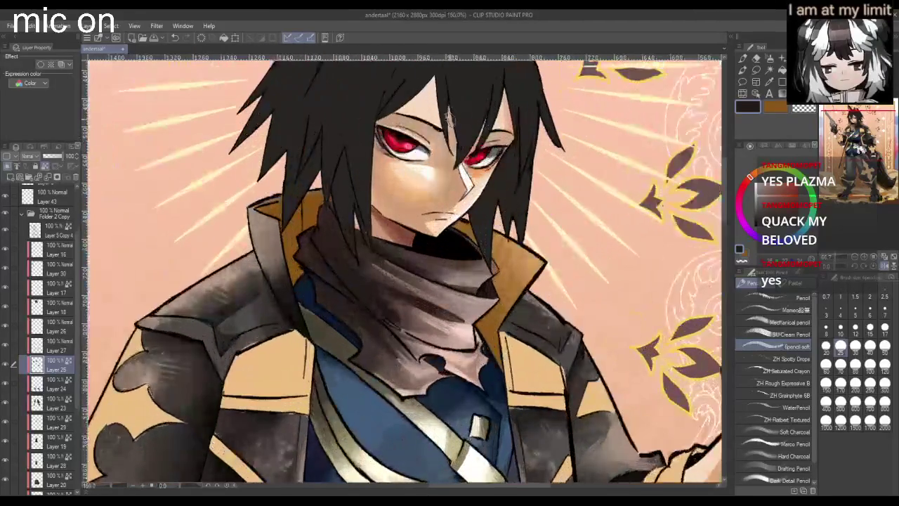
scroll(401, 274, "down", 2)
left_click(50, 347)
key("ctrl+minus")
key("ctrl+minus")
key("ctrl+minus")
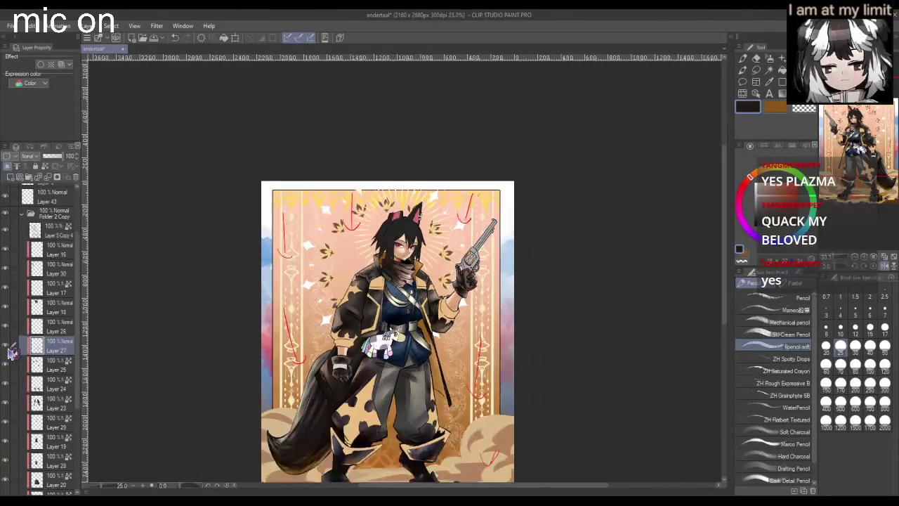
key("ctrl+plus")
key("ctrl+minus")
key("ctrl+minus")
key("ctrl+minus")
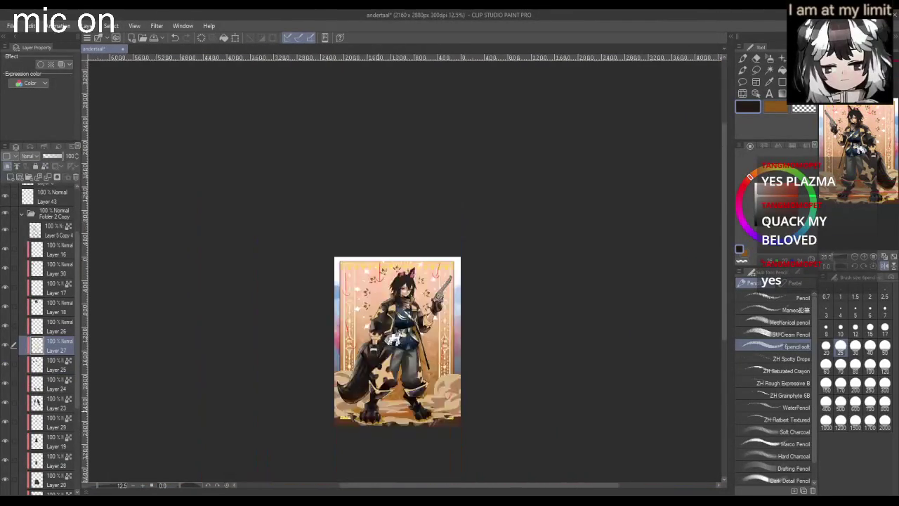
key("ctrl+plus")
key("ctrl+plus")
key("ctrl+plus")
- Choose the Soft airbrush at brush size 600 with a new painting colour
key("j")
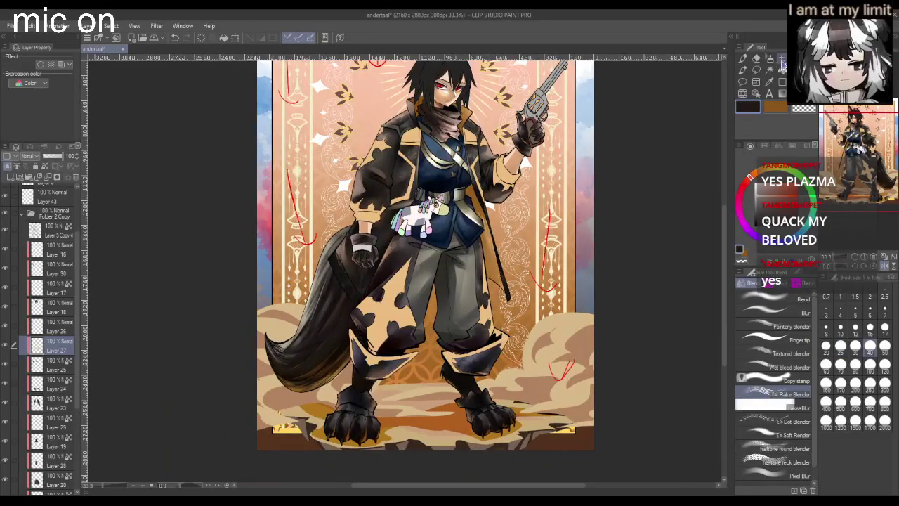
left_click(782, 60)
left_click(745, 62)
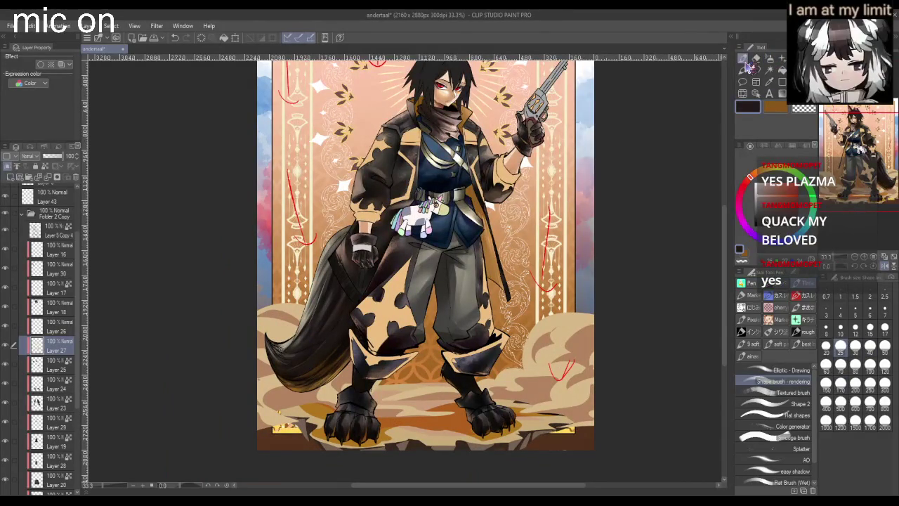
left_click(856, 404)
left_click(759, 168)
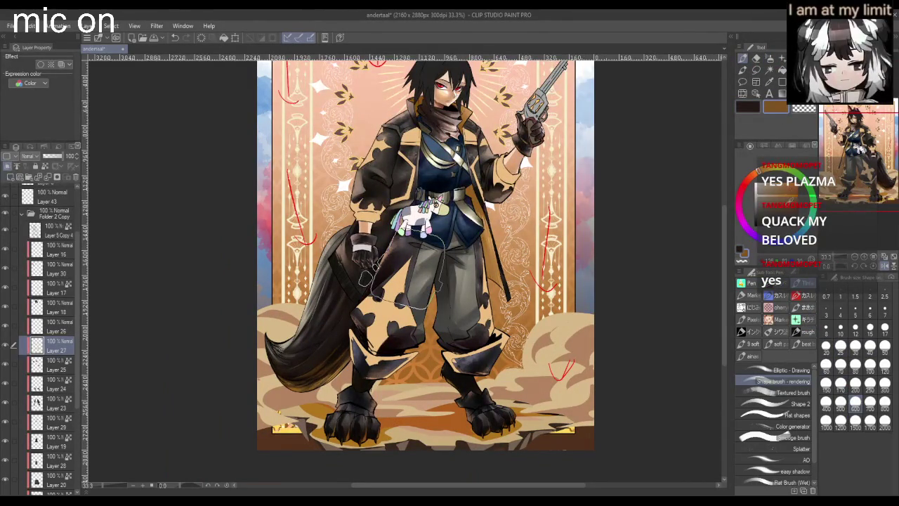
left_click(770, 59)
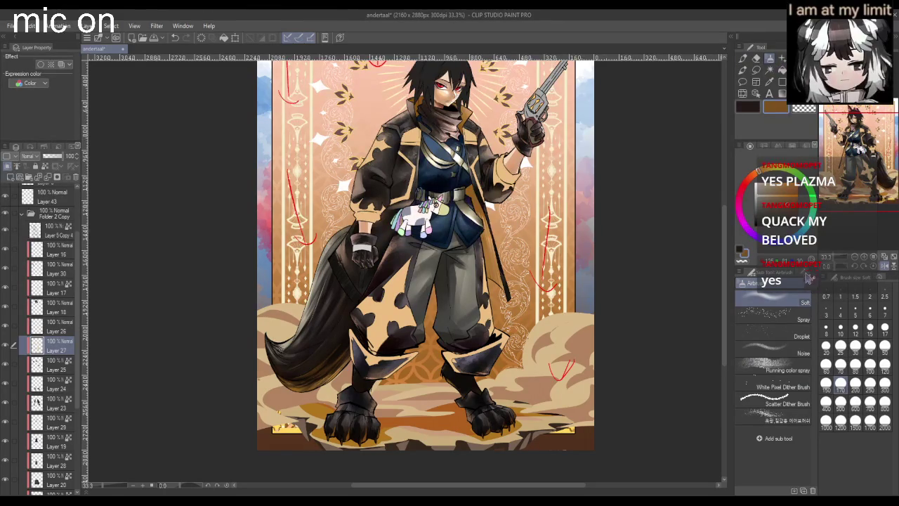
left_click(856, 406)
- Airbrush soft shading over the tail and legs, brightening the left trouser leg's cream pattern
left_click_drag(404, 273, 382, 323)
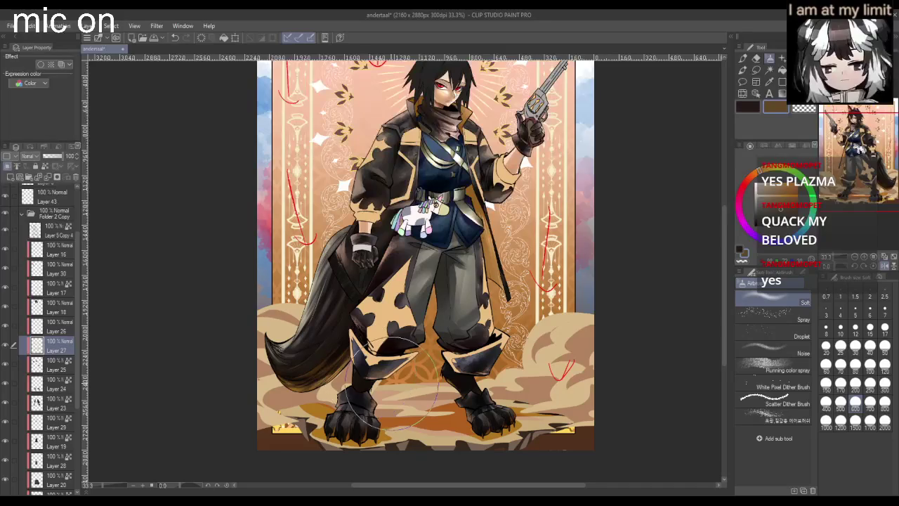
left_click_drag(369, 371, 427, 341)
left_click_drag(456, 266, 382, 319)
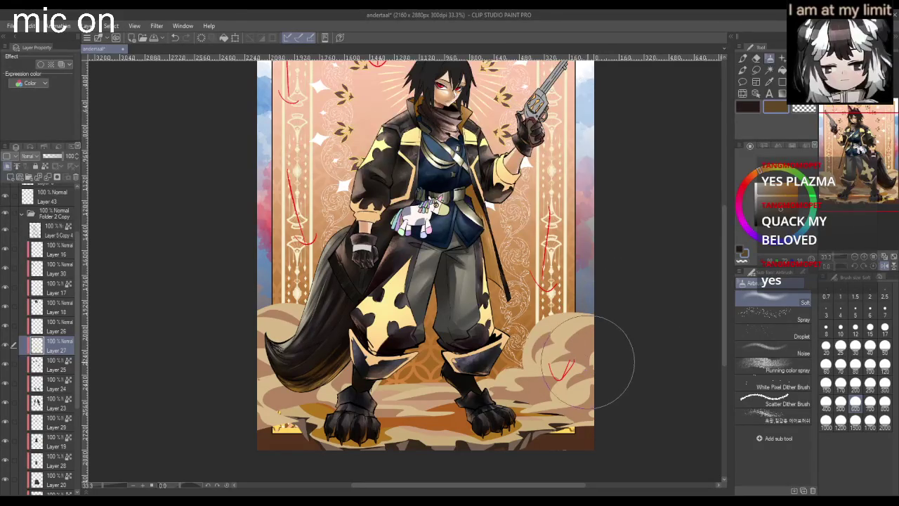
scroll(586, 365, "down", 2)
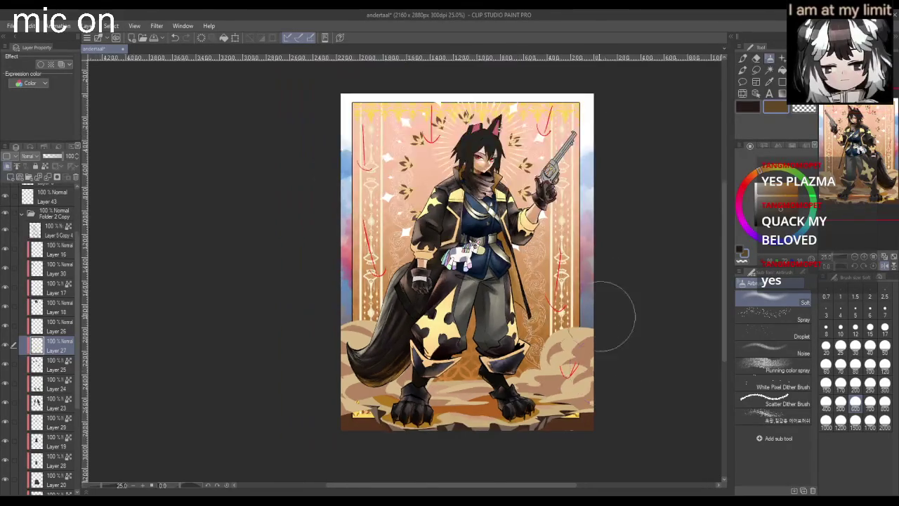
scroll(607, 316, "up", 1)
scroll(606, 315, "up", 1)
scroll(605, 324, "down", 1)
scroll(606, 322, "up", 1)
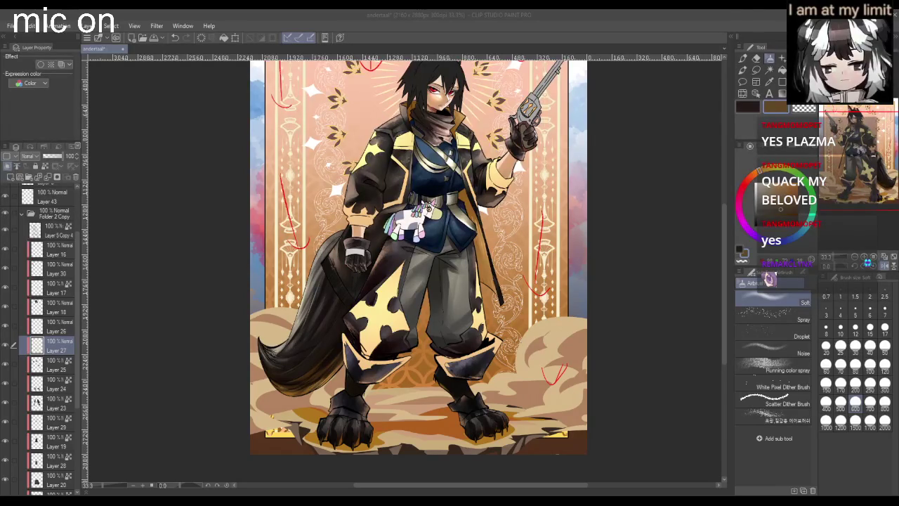
- Switch back to the pen and brush tools
scroll(621, 269, "down", 1)
scroll(619, 257, "up", 1)
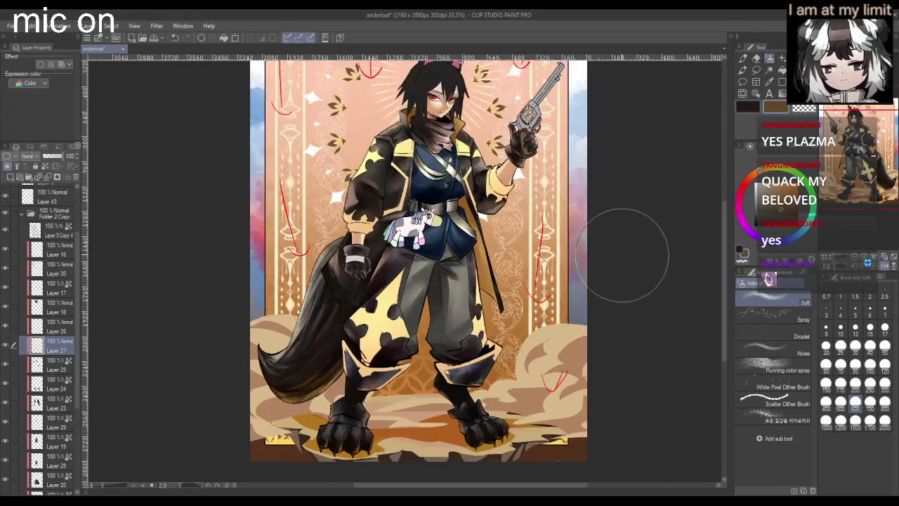
scroll(617, 253, "up", 1)
scroll(632, 232, "up", 1)
scroll(619, 253, "down", 2)
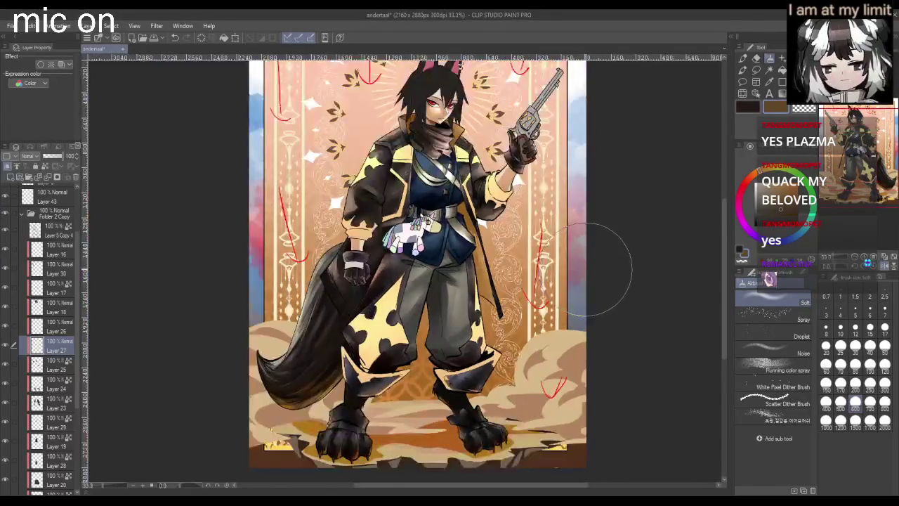
scroll(608, 269, "up", 1)
left_click(749, 59)
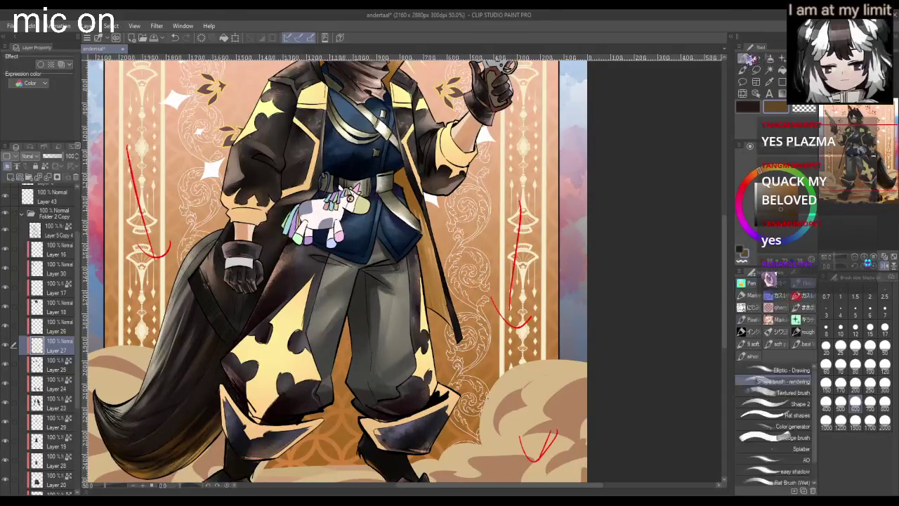
- Paint dark shading above the left boot, then lighten the knee area
scroll(404, 270, "down", 1)
scroll(397, 364, "down", 1)
scroll(397, 364, "up", 1)
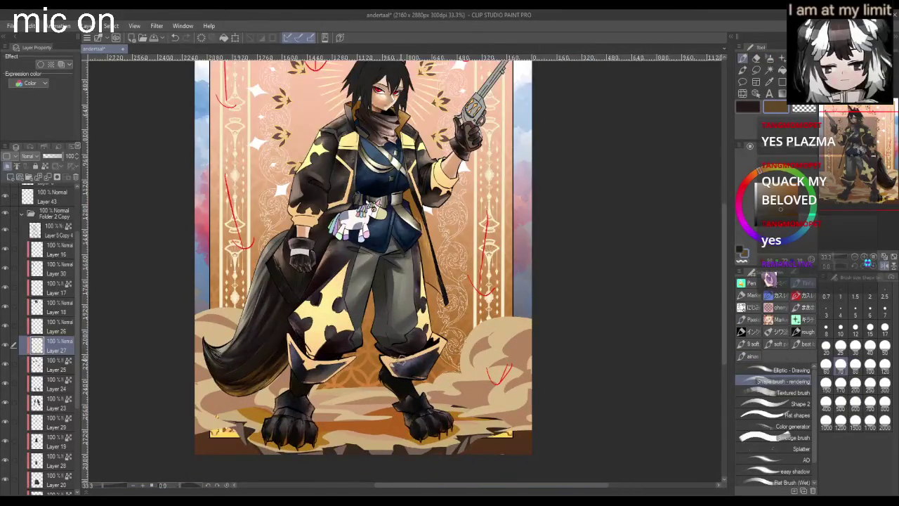
scroll(327, 352, "up", 1)
scroll(326, 351, "up", 1)
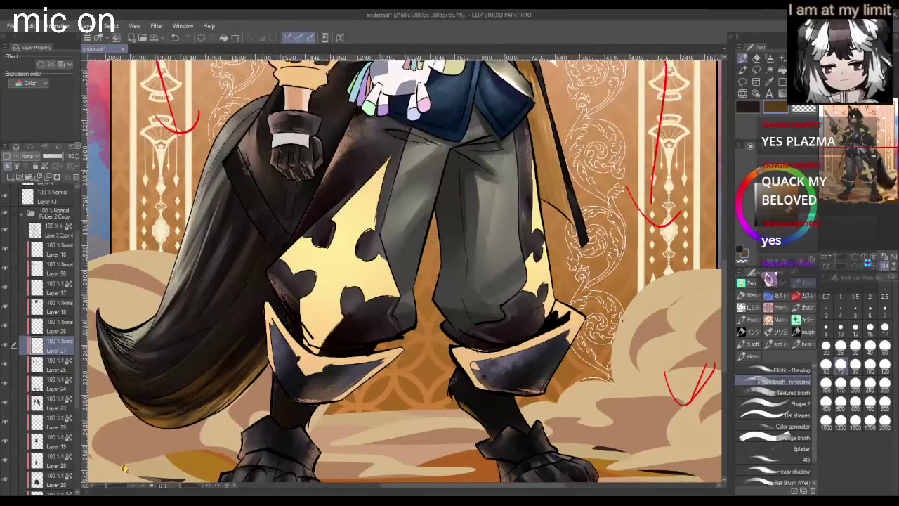
scroll(391, 346, "down", 1)
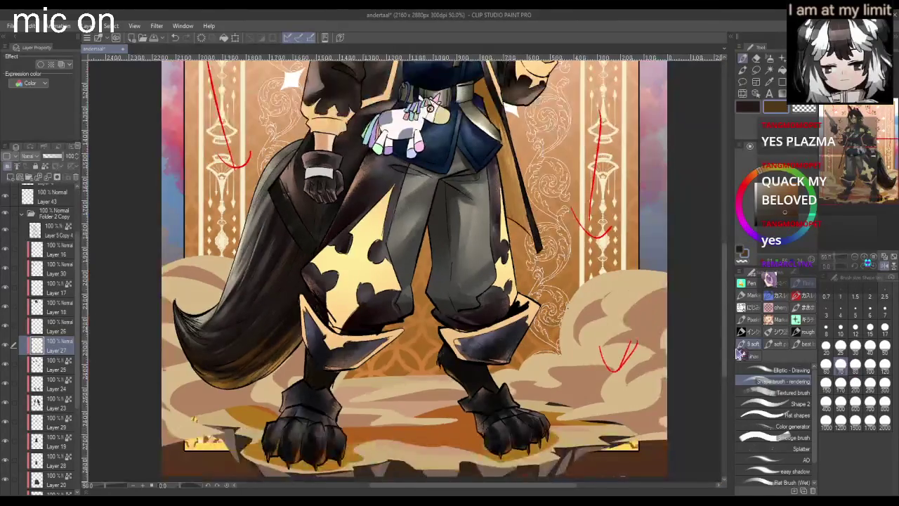
mouse_move(343, 315)
left_mouse_down()
mouse_move(331, 308)
mouse_move(355, 307)
mouse_move(351, 313)
left_mouse_up()
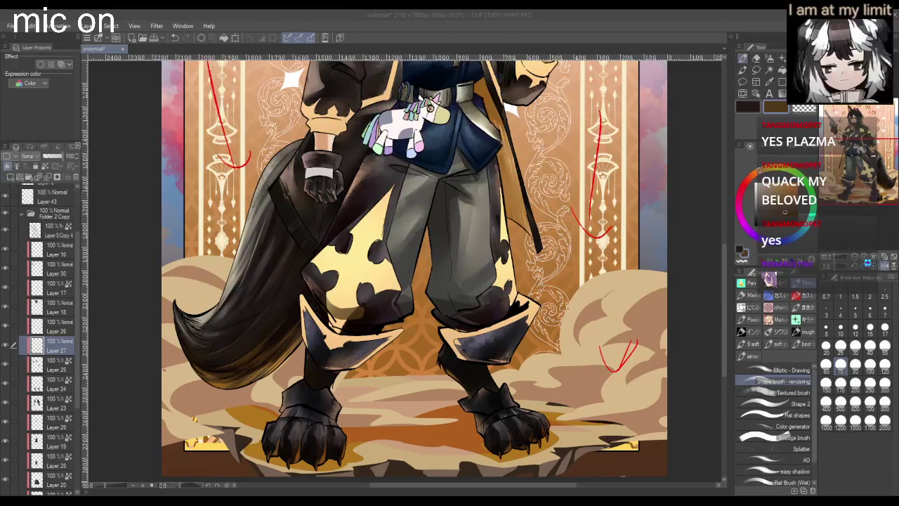
left_click(444, 309)
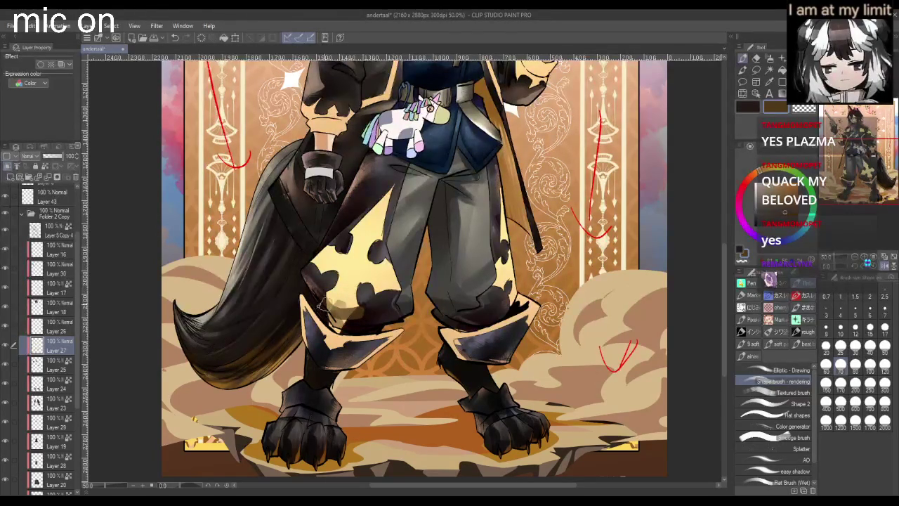
left_click_drag(334, 321, 372, 312)
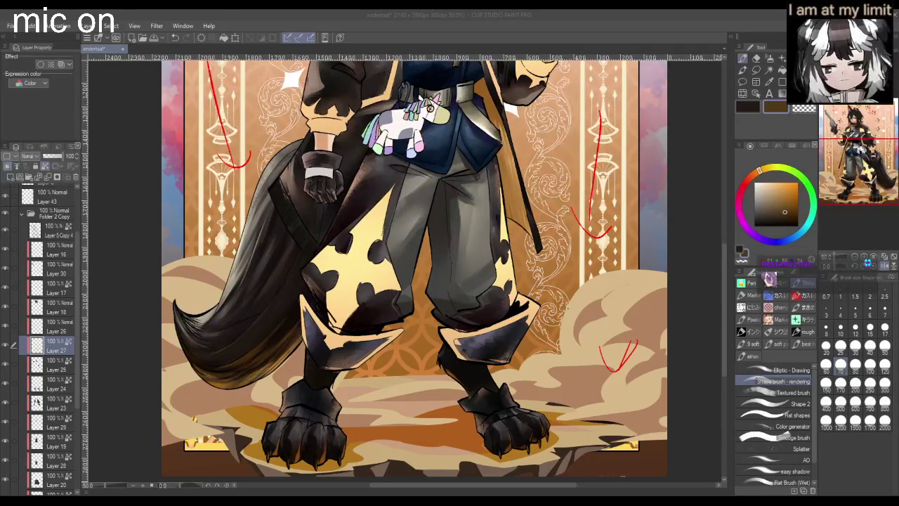
- Repaint the yellow cloth near the left knee and darken the right boot cuff's light patch
scroll(414, 267, "down", 3)
scroll(414, 267, "up", 3)
scroll(415, 267, "up", 1)
scroll(414, 267, "down", 2)
scroll(520, 362, "up", 1)
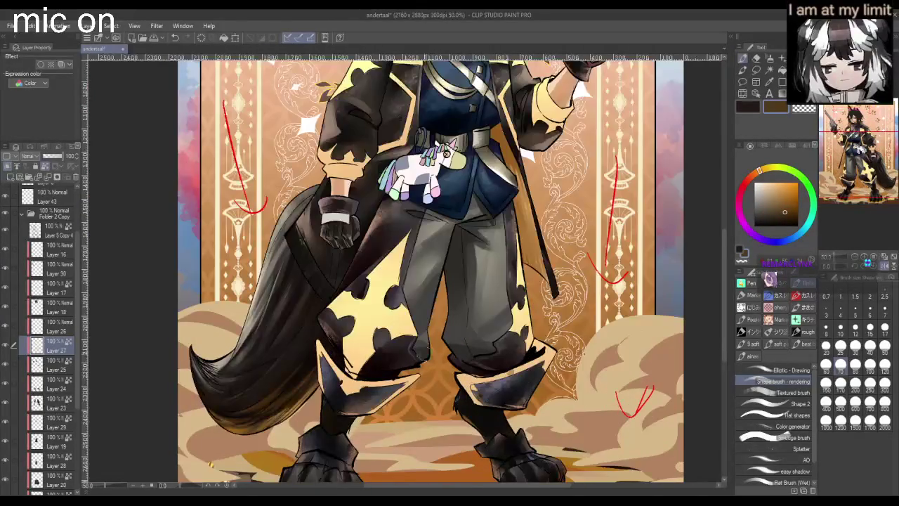
mouse_move(367, 355)
left_mouse_down()
mouse_move(355, 367)
mouse_move(379, 355)
mouse_move(348, 372)
mouse_move(366, 372)
left_mouse_up()
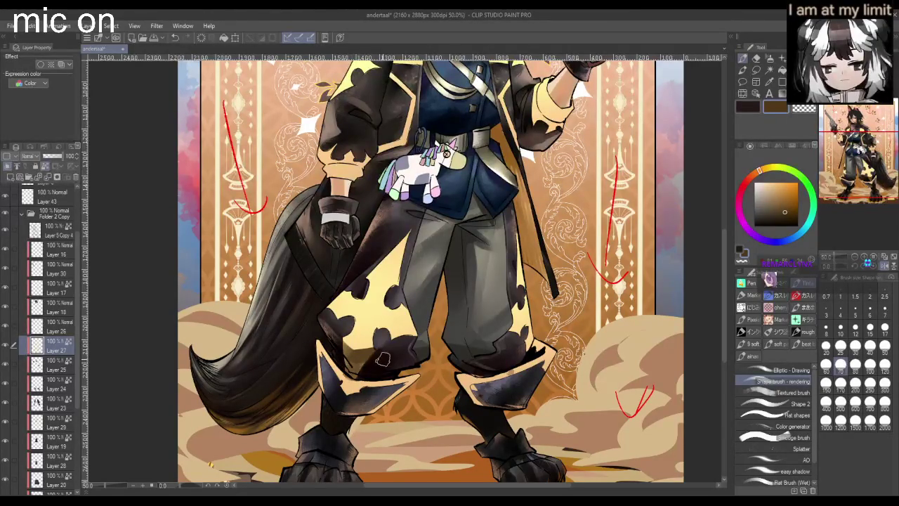
mouse_move(534, 337)
left_mouse_down()
mouse_move(516, 359)
mouse_move(544, 344)
left_mouse_up()
scroll(545, 336, "down", 1)
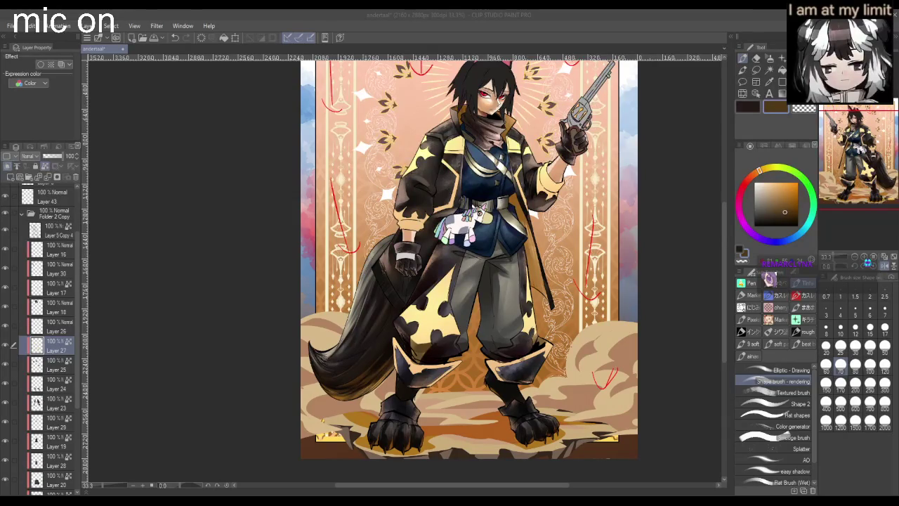
scroll(422, 401, "up", 1)
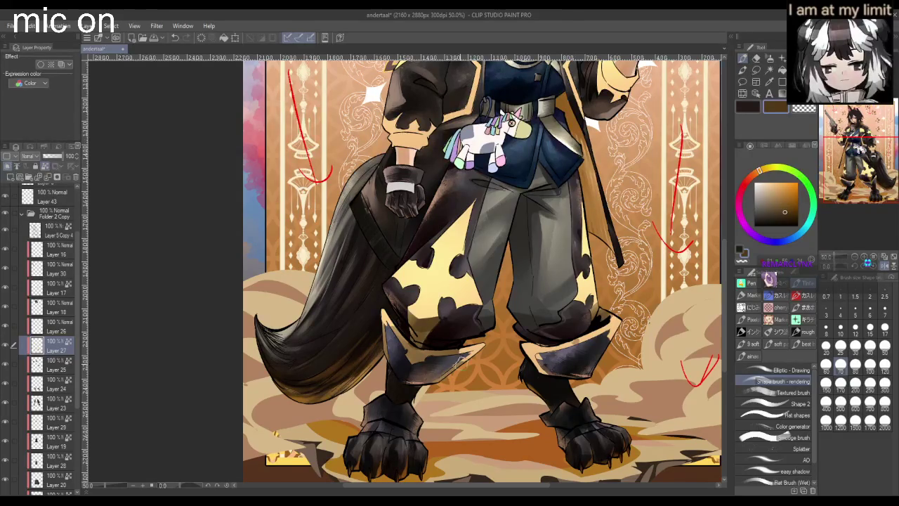
- Shade both kneepads' tan edges in dark blue-grey
key("ctrl+0")
scroll(541, 345, "up", 5)
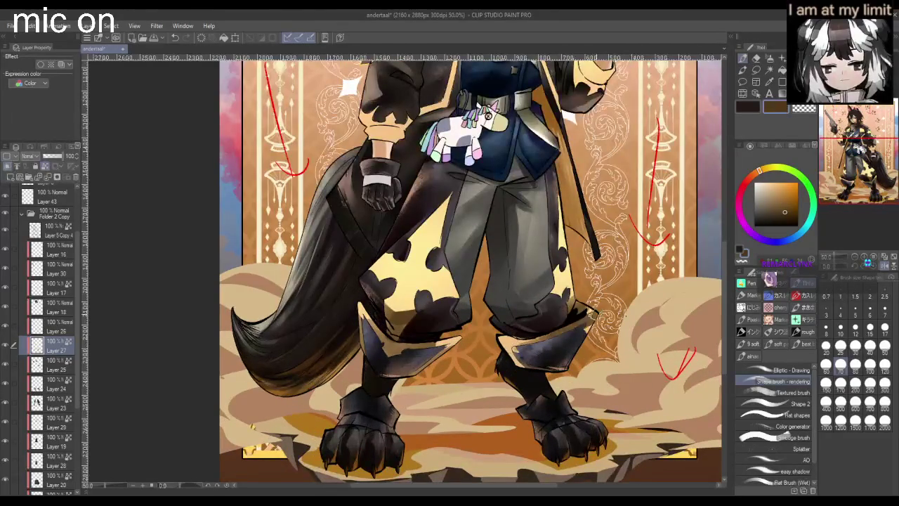
left_click_drag(526, 348, 594, 320)
left_click_drag(369, 323, 436, 355)
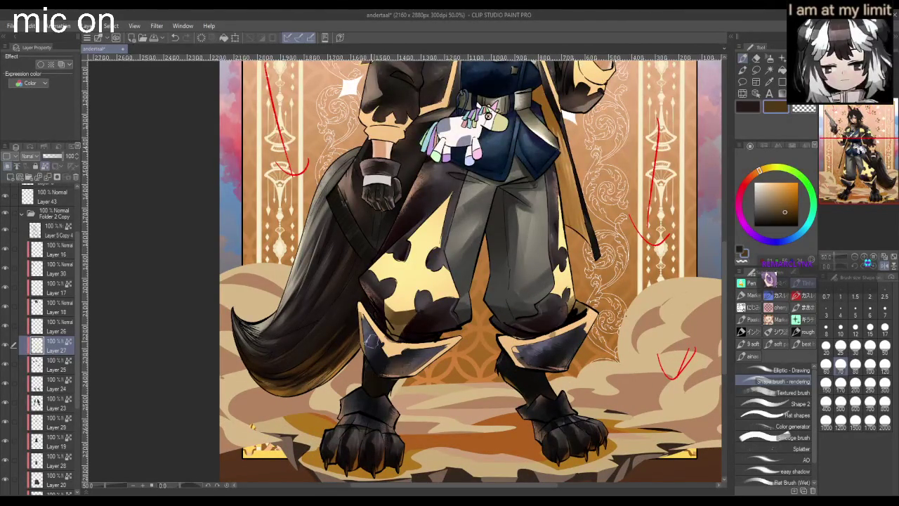
left_click_drag(355, 314, 394, 347)
mouse_move(380, 309)
left_mouse_down()
mouse_move(365, 336)
mouse_move(383, 344)
left_mouse_up()
mouse_move(358, 309)
left_mouse_down()
mouse_move(400, 353)
mouse_move(383, 351)
mouse_move(451, 347)
mouse_move(424, 359)
mouse_move(453, 348)
left_mouse_up()
mouse_move(413, 371)
left_mouse_down()
mouse_move(458, 346)
mouse_move(553, 348)
mouse_move(562, 334)
left_mouse_up()
mouse_move(507, 346)
left_mouse_down()
mouse_move(526, 340)
mouse_move(507, 347)
mouse_move(530, 360)
mouse_move(592, 322)
left_mouse_up()
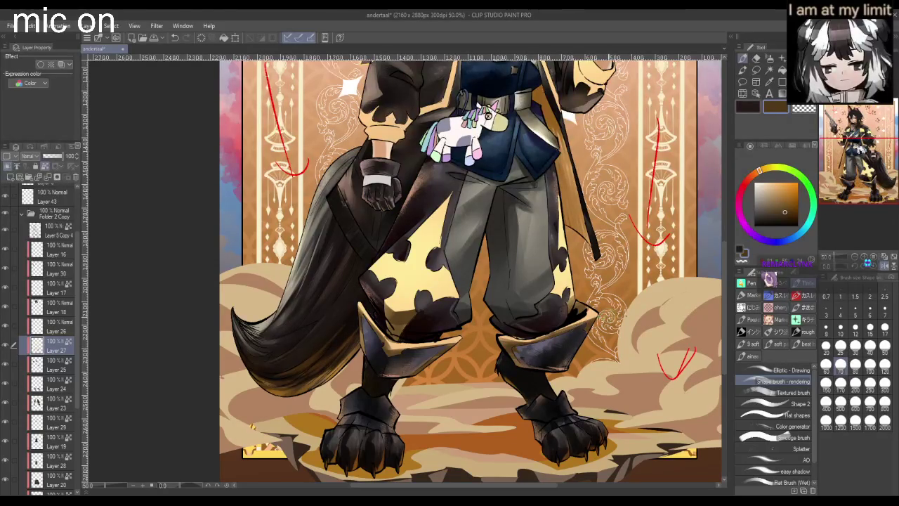
- Reshape the dark spots near the left boot and add a dark patch on the coat
scroll(633, 320, "down", 3)
scroll(633, 320, "up", 2)
scroll(601, 321, "up", 1)
scroll(601, 321, "down", 2)
scroll(601, 321, "up", 3)
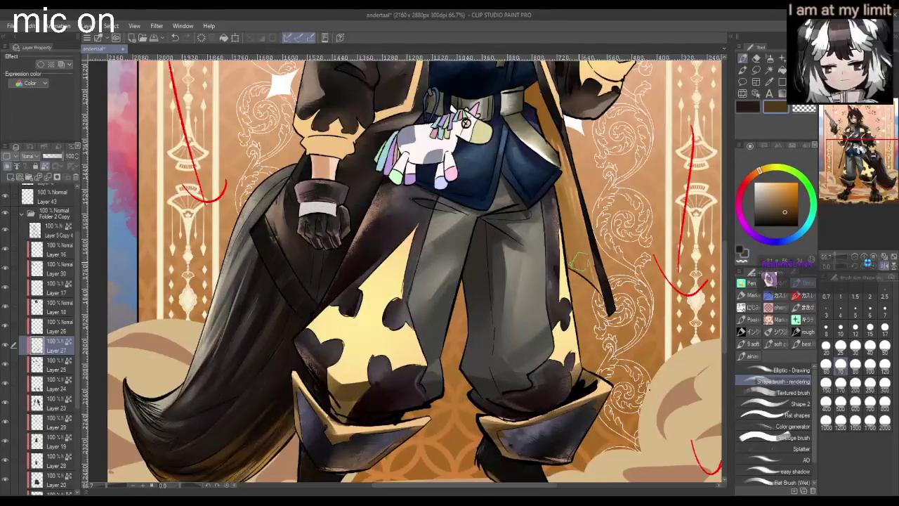
left_click_drag(335, 348, 332, 341)
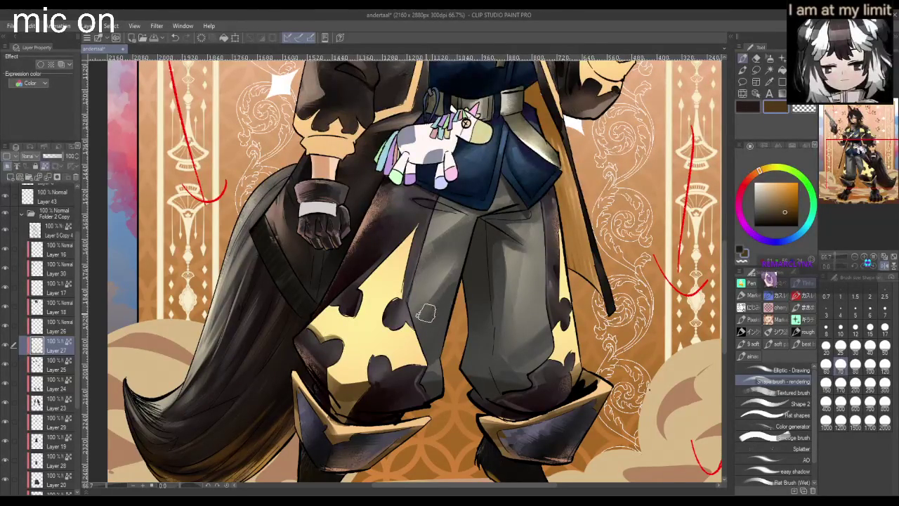
mouse_move(380, 371)
left_mouse_down()
mouse_move(377, 356)
mouse_move(381, 365)
mouse_move(439, 378)
left_mouse_up()
mouse_move(351, 307)
left_mouse_down()
mouse_move(398, 302)
mouse_move(389, 316)
mouse_move(397, 324)
left_mouse_up()
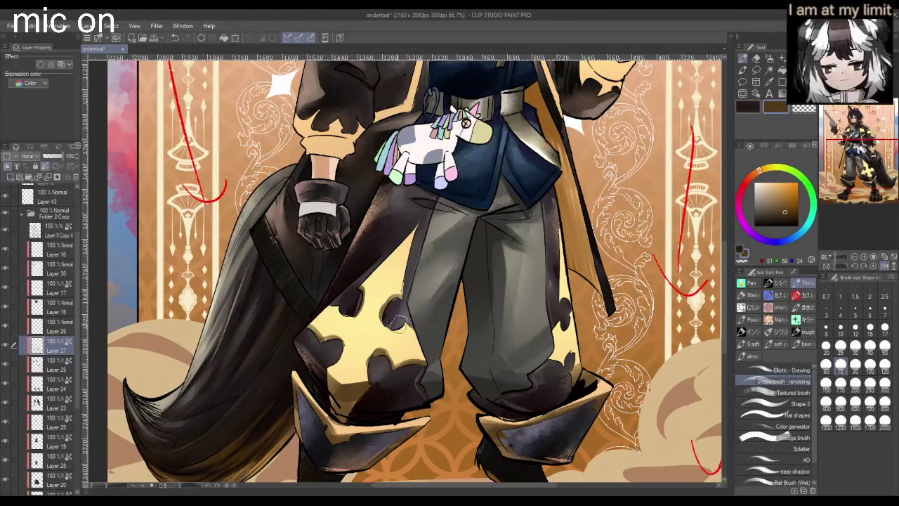
scroll(396, 327, "down", 3)
scroll(471, 319, "up", 3)
- Shade the yellow coat edge darker
mouse_move(490, 336)
left_mouse_down()
mouse_move(485, 289)
mouse_move(488, 313)
mouse_move(493, 286)
left_mouse_up()
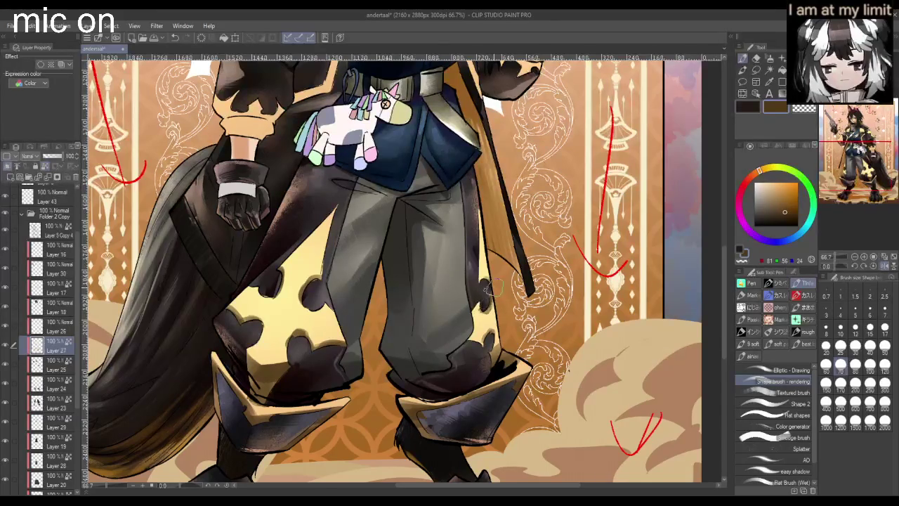
scroll(493, 288, "down", 3)
scroll(496, 307, "up", 3)
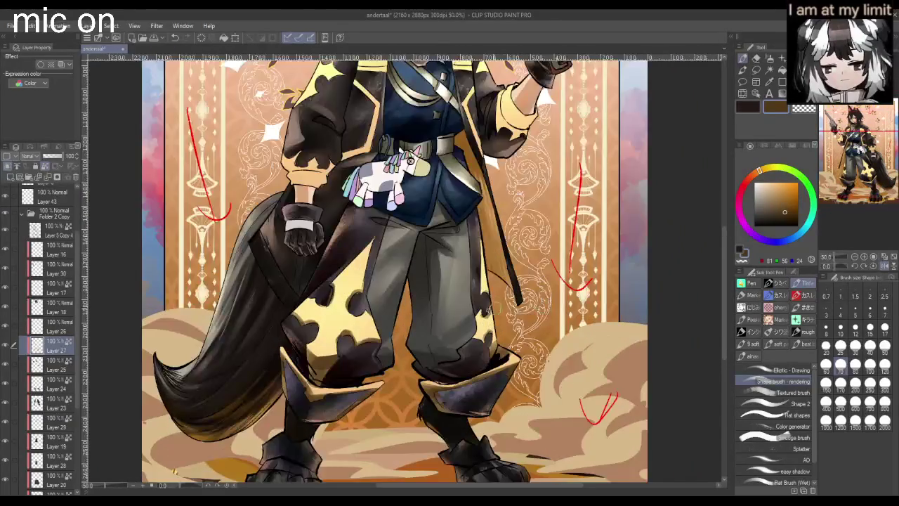
scroll(410, 160, "down", 3)
scroll(449, 211, "up", 1)
scroll(492, 253, "up", 3)
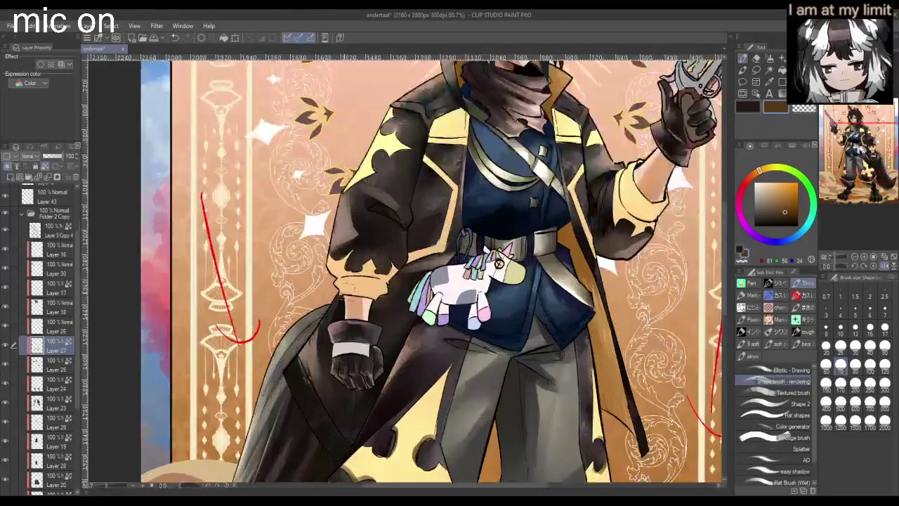
- Deepen the shading on the tan sleeve cuff and zoom out to check the whole card
mouse_move(379, 274)
left_mouse_down()
mouse_move(351, 291)
mouse_move(334, 278)
left_mouse_up()
mouse_move(369, 267)
left_mouse_down()
mouse_move(359, 281)
mouse_move(365, 290)
left_mouse_up()
scroll(383, 270, "down", 1)
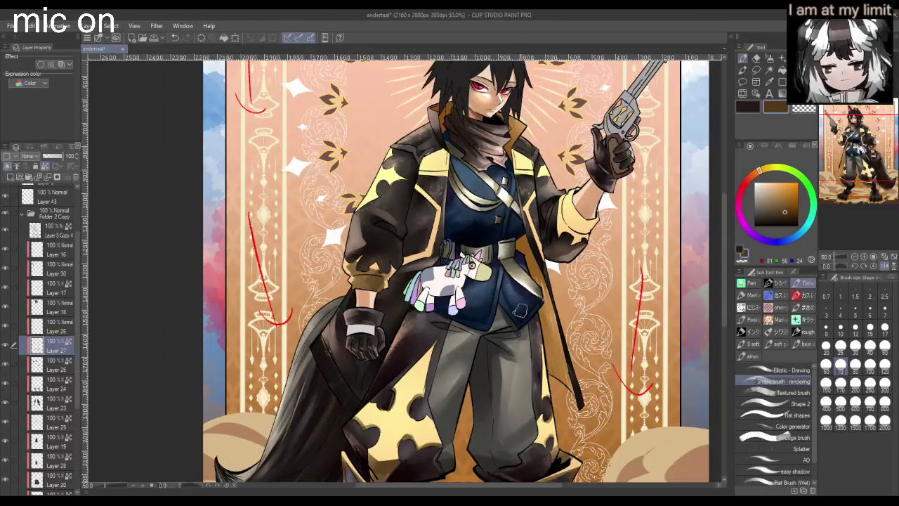
scroll(421, 246, "down", 3)
scroll(457, 246, "down", 1)
scroll(492, 249, "up", 3)
scroll(492, 249, "up", 1)
scroll(633, 250, "down", 2)
scroll(636, 250, "up", 2)
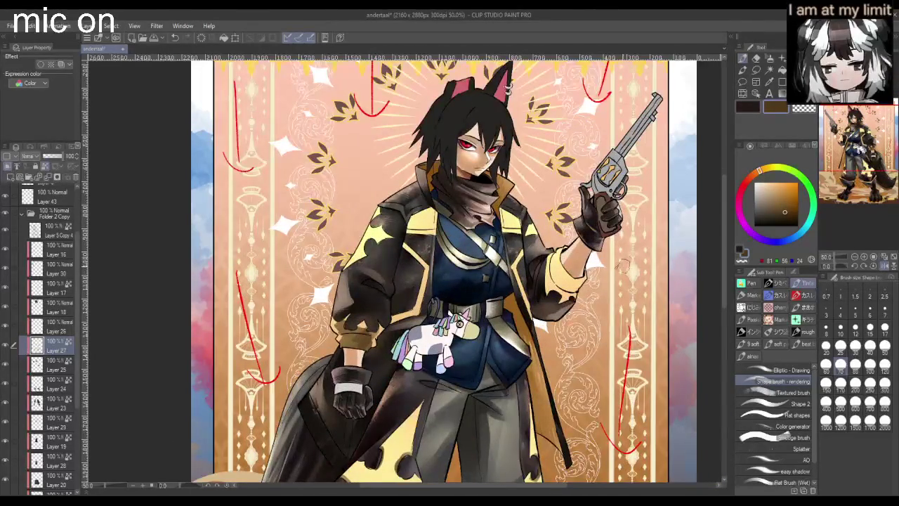
scroll(612, 276, "down", 2)
scroll(548, 302, "up", 2)
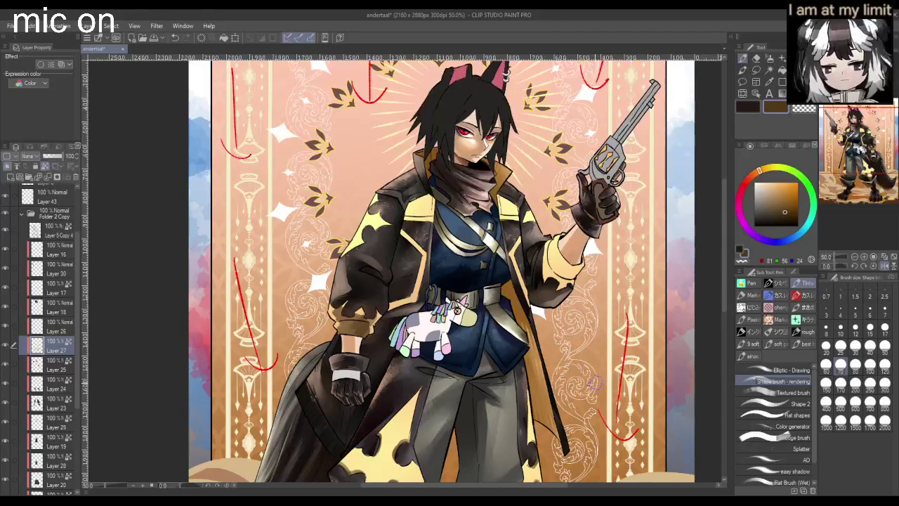
scroll(592, 381, "down", 1)
scroll(593, 381, "down", 1)
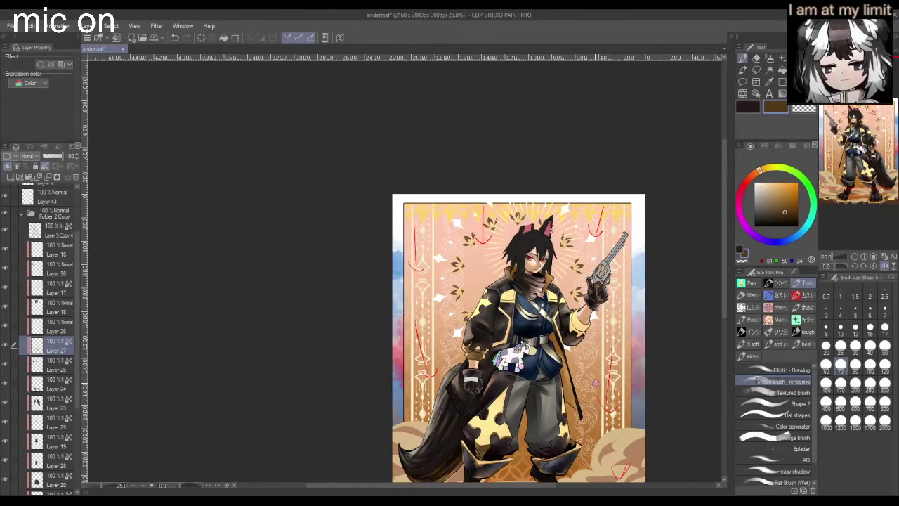
scroll(688, 383, "down", 1)
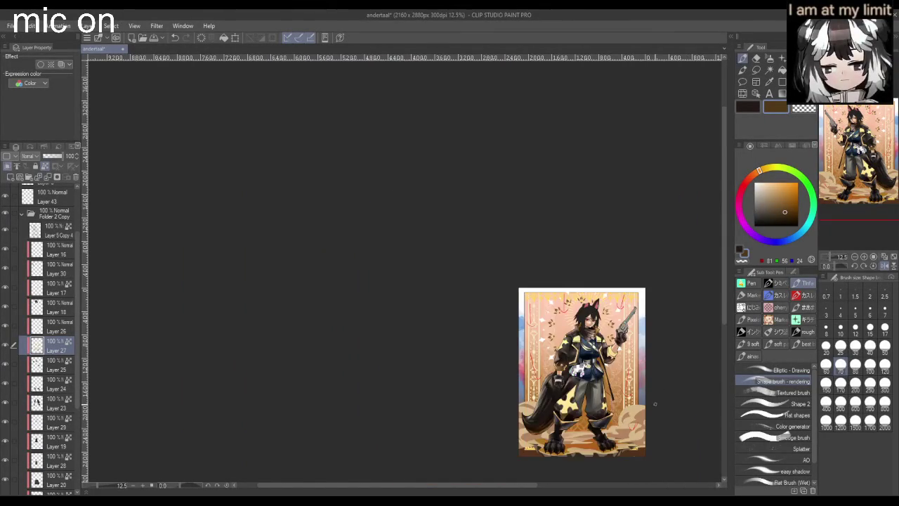
scroll(641, 416, "up", 2)
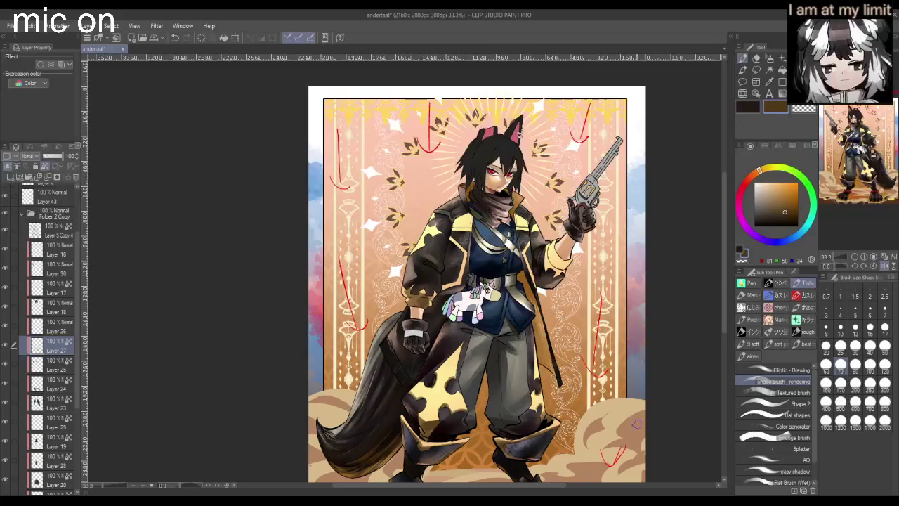
scroll(632, 419, "down", 1)
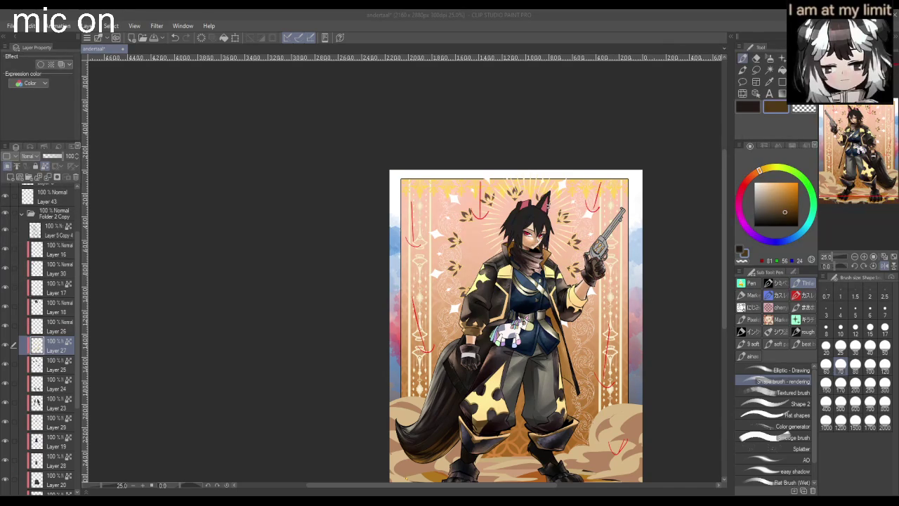
scroll(347, 306, "down", 2)
- Zoom to 66.7% and paint darker shading on the sleeve cuff
scroll(516, 332, "up", 2)
scroll(517, 331, "up", 1)
scroll(516, 332, "down", 1)
scroll(516, 332, "down", 1)
scroll(414, 348, "up", 1)
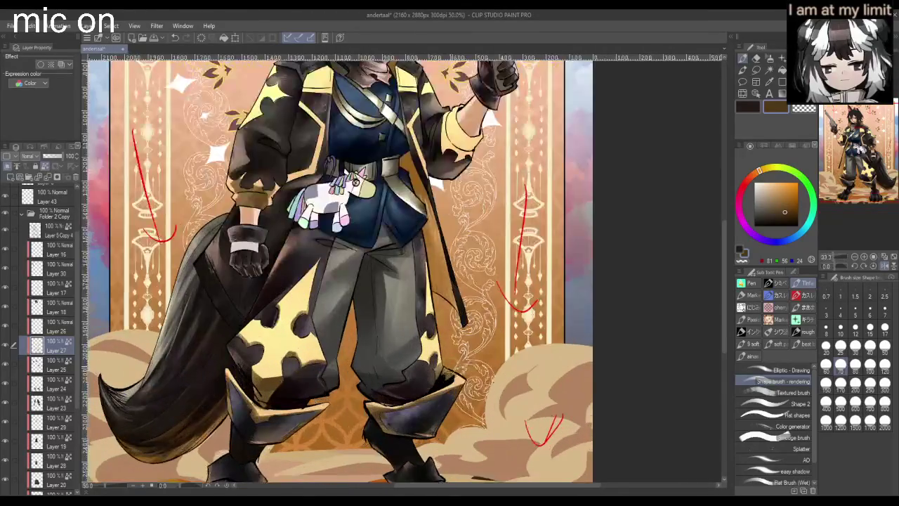
scroll(429, 380, "down", 1)
scroll(430, 379, "up", 1)
scroll(508, 318, "down", 2)
scroll(503, 281, "up", 1)
scroll(496, 237, "up", 2)
mouse_move(483, 240)
left_mouse_down()
mouse_move(456, 263)
mouse_move(457, 276)
mouse_move(445, 258)
left_mouse_up()
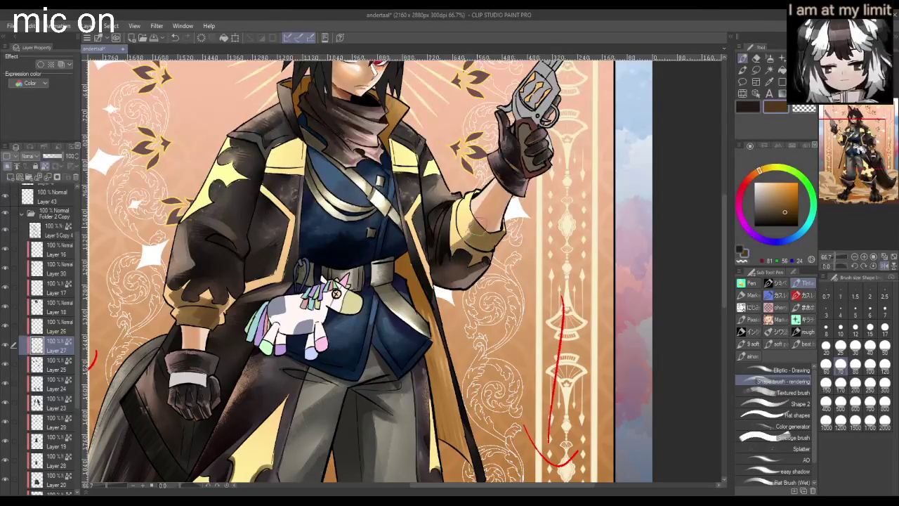
- Shade the collar, scarf, sleeve and elbow area darker
scroll(462, 236, "down", 1)
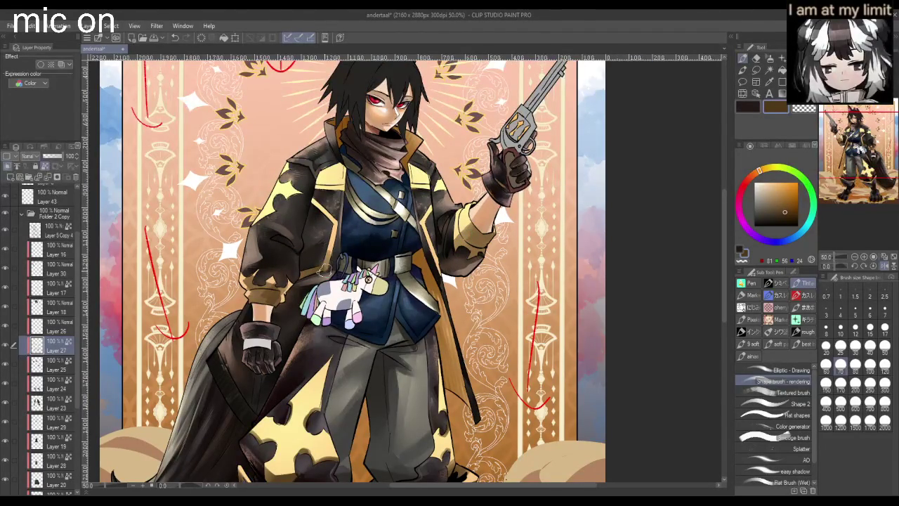
scroll(435, 281, "down", 1)
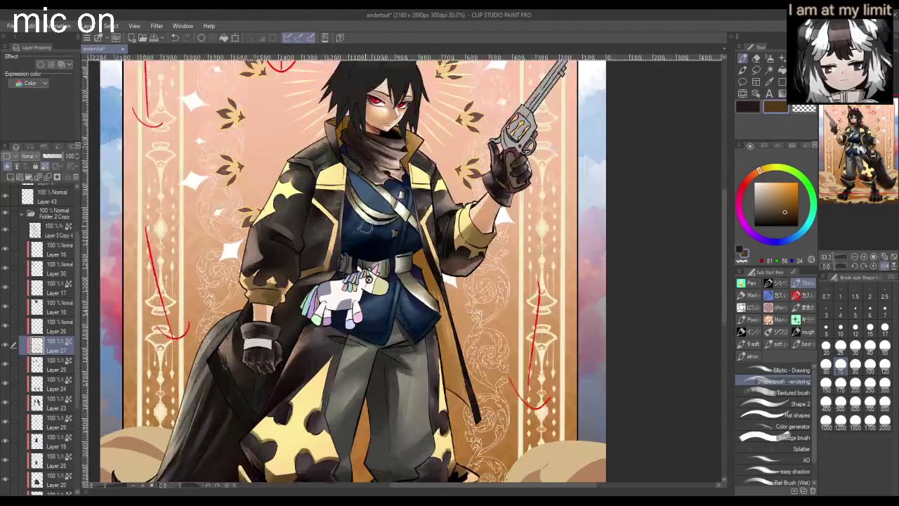
scroll(369, 300, "up", 2)
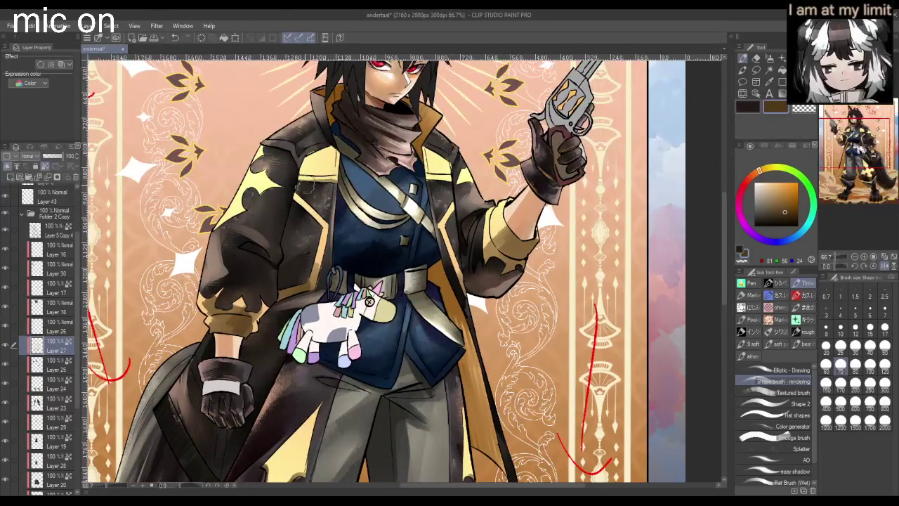
left_click_drag(337, 168, 329, 140)
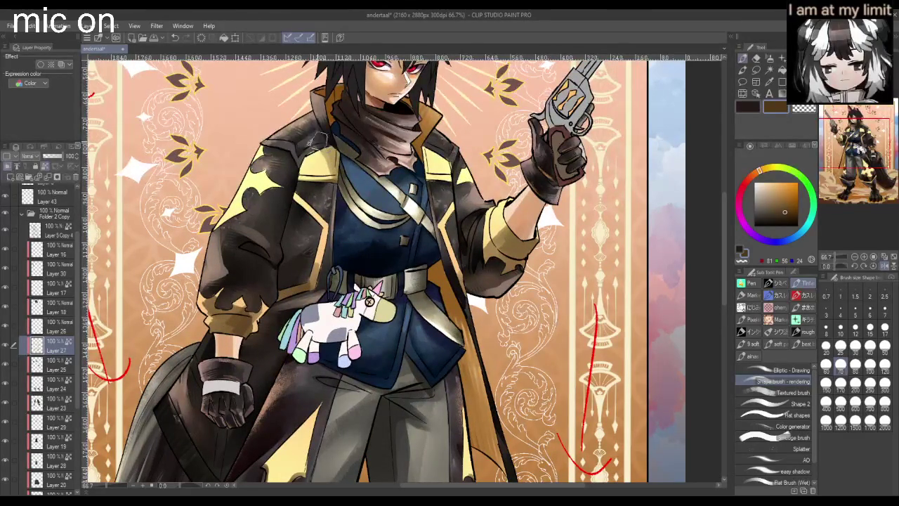
mouse_move(436, 173)
left_mouse_down()
mouse_move(427, 149)
mouse_move(455, 184)
left_mouse_up()
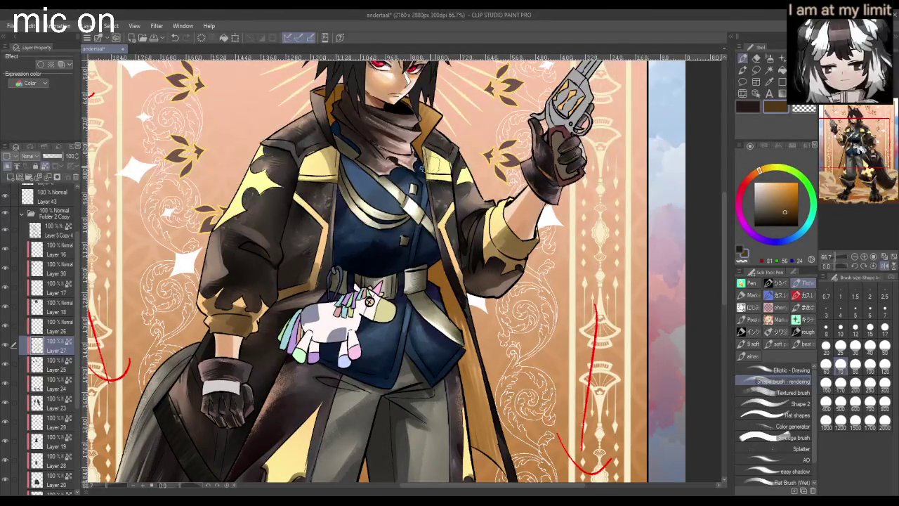
scroll(456, 182, "down", 1)
mouse_move(273, 211)
left_mouse_down()
mouse_move(301, 189)
mouse_move(324, 187)
left_mouse_up()
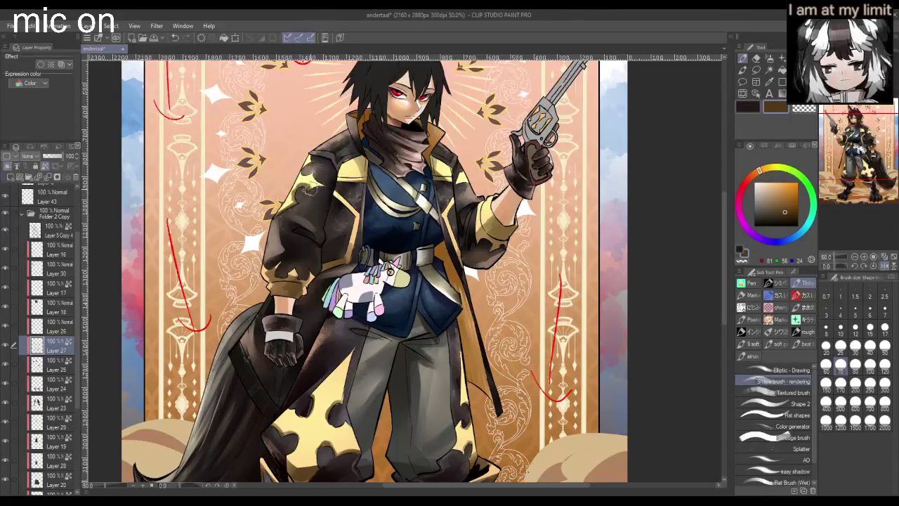
left_click_drag(461, 184, 464, 184)
- Darken both the right and left coat shoulders
scroll(475, 190, "down", 2)
scroll(475, 189, "up", 2)
scroll(478, 203, "up", 1)
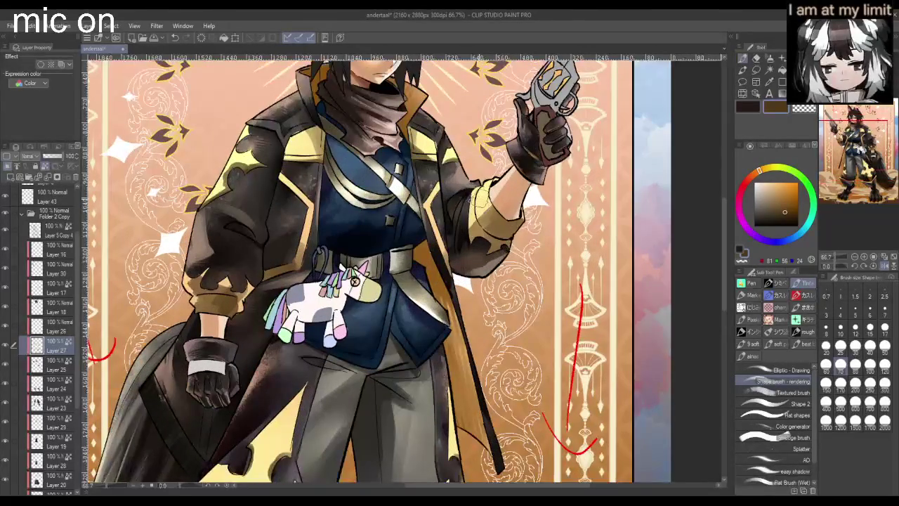
left_click_drag(469, 163, 455, 155)
left_click_drag(244, 140, 239, 148)
scroll(448, 233, "down", 2)
scroll(422, 295, "up", 1)
scroll(368, 344, "up", 1)
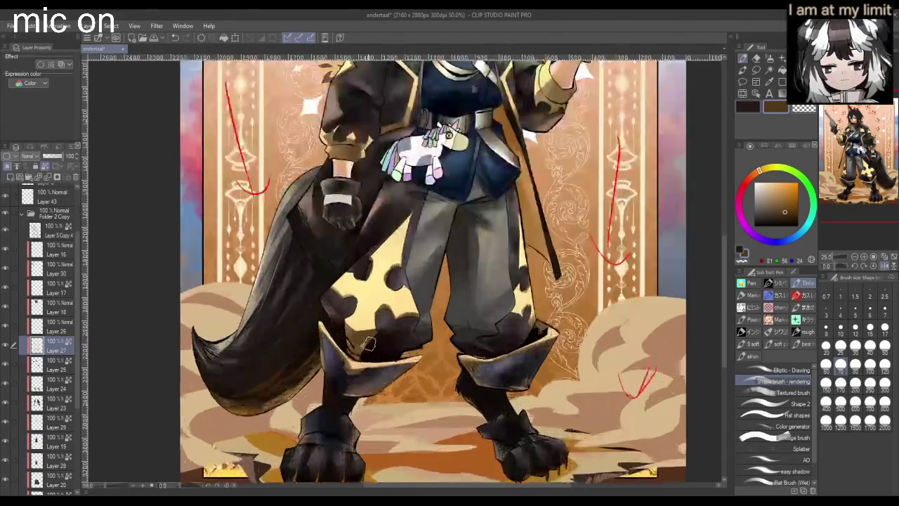
- Smudge the yellow patch by the lower clover cutout, its hatch marks, and the right knee shading
scroll(368, 344, "up", 4)
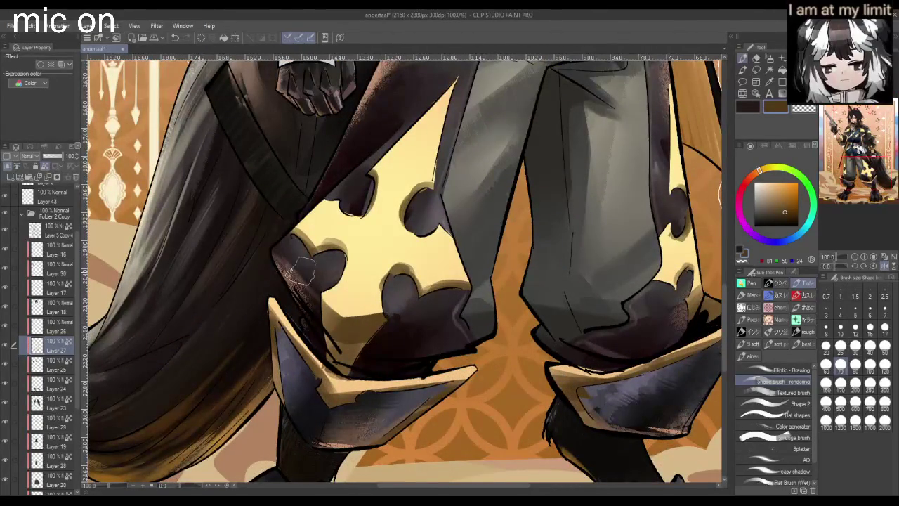
key("j")
mouse_move(430, 269)
left_mouse_down()
mouse_move(401, 278)
mouse_move(422, 295)
left_mouse_up()
mouse_move(395, 267)
left_mouse_down()
mouse_move(425, 294)
mouse_move(463, 294)
mouse_move(425, 278)
mouse_move(468, 292)
left_mouse_up()
mouse_move(365, 301)
left_mouse_down()
mouse_move(351, 315)
mouse_move(382, 317)
mouse_move(348, 309)
mouse_move(358, 315)
left_mouse_up()
scroll(528, 295, "down", 2)
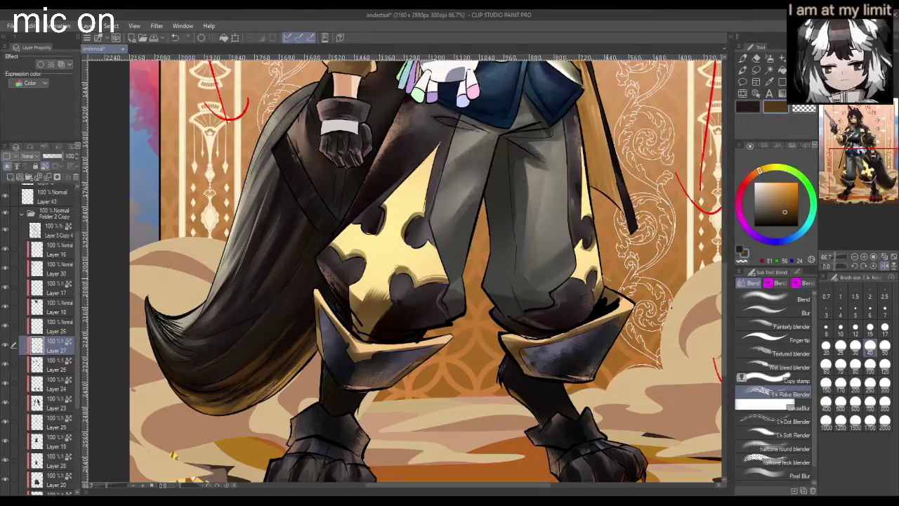
left_click_drag(589, 267, 597, 274)
scroll(443, 281, "down", 3)
scroll(443, 281, "up", 3)
scroll(443, 281, "up", 1)
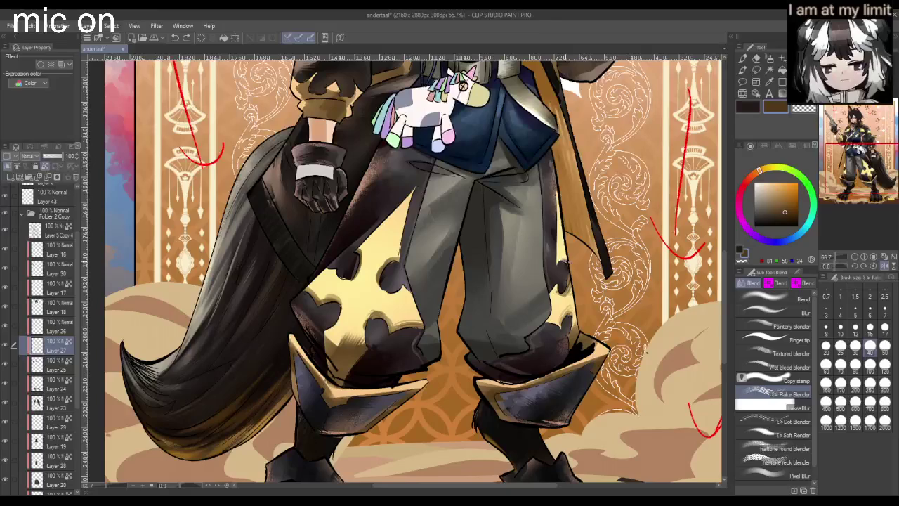
left_click_drag(383, 281, 397, 254)
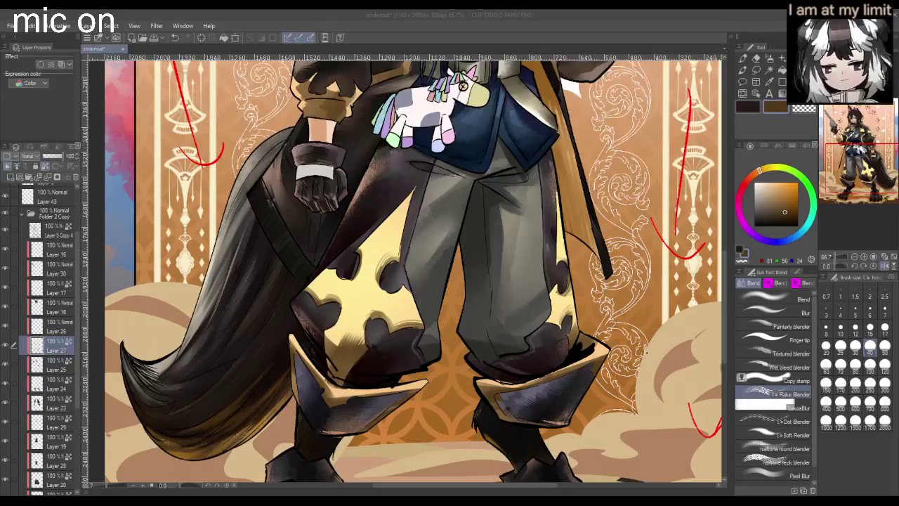
scroll(463, 85, "down", 2)
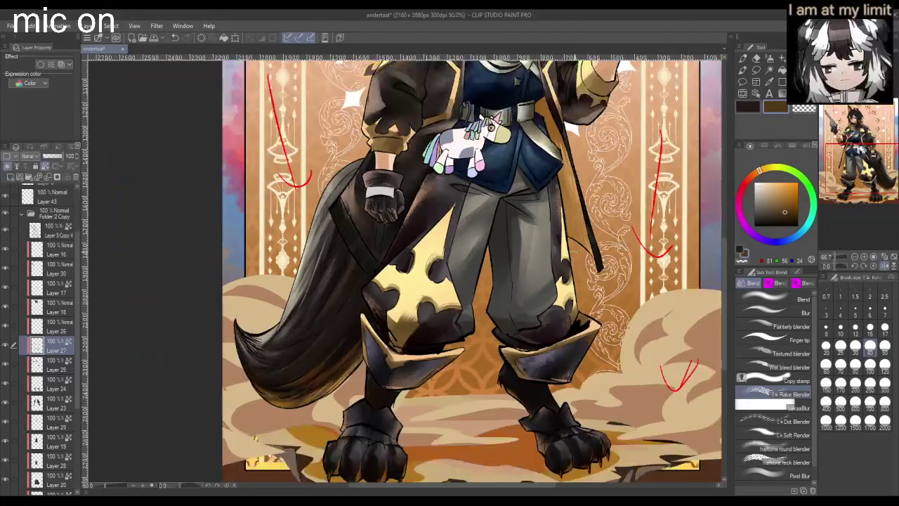
scroll(486, 151, "up", 1)
scroll(446, 190, "up", 3)
mouse_move(364, 246)
left_mouse_down()
mouse_move(380, 267)
mouse_move(442, 267)
mouse_move(424, 226)
left_mouse_up()
left_click_drag(366, 215, 383, 243)
mouse_move(430, 214)
left_mouse_down()
mouse_move(413, 230)
mouse_move(450, 247)
mouse_move(457, 233)
left_mouse_up()
scroll(450, 237, "down", 3)
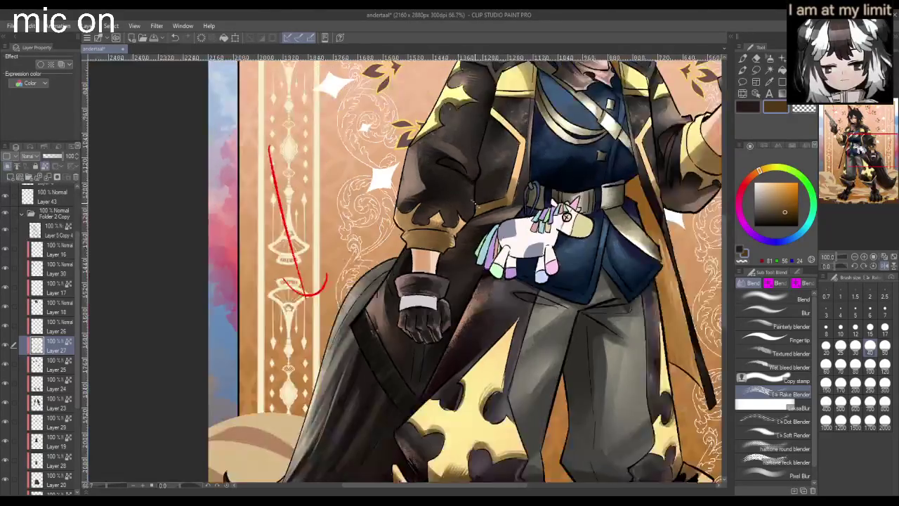
scroll(443, 239, "down", 3)
scroll(432, 241, "up", 3)
scroll(430, 242, "up", 2)
left_click_drag(573, 160, 546, 194)
scroll(545, 175, "down", 3)
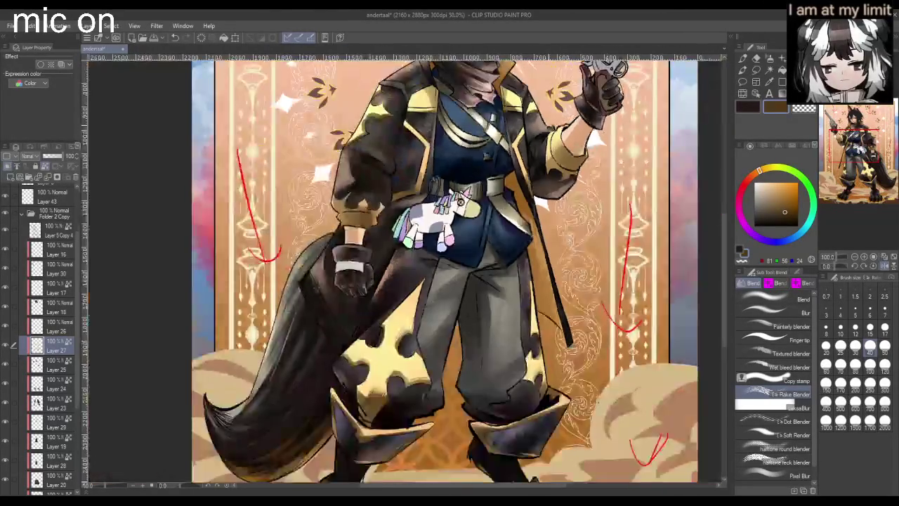
scroll(351, 162, "up", 3)
scroll(355, 151, "up", 2)
scroll(357, 148, "down", 3)
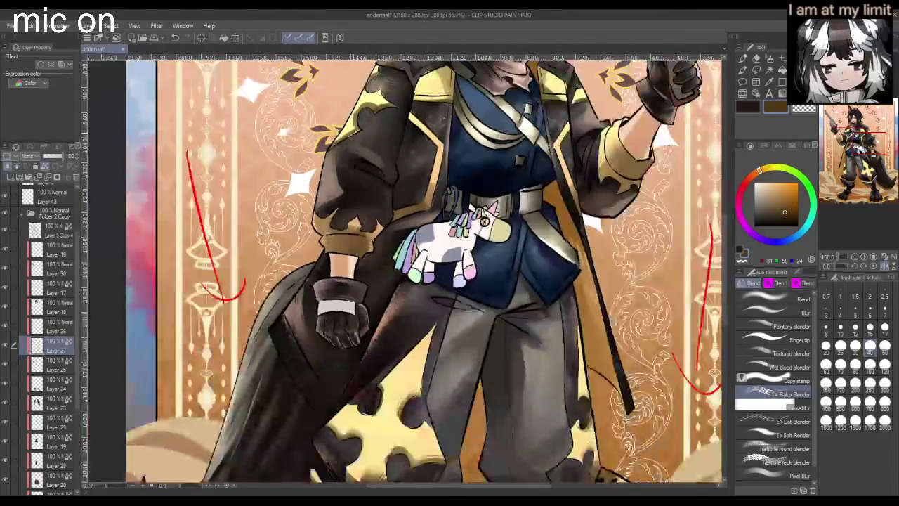
scroll(358, 144, "up", 2)
scroll(359, 140, "up", 2)
mouse_move(361, 135)
left_mouse_down()
mouse_move(330, 163)
mouse_move(372, 129)
mouse_move(388, 145)
mouse_move(405, 137)
mouse_move(355, 85)
left_mouse_up()
scroll(406, 138, "down", 3)
scroll(405, 138, "down", 1)
scroll(375, 130, "up", 3)
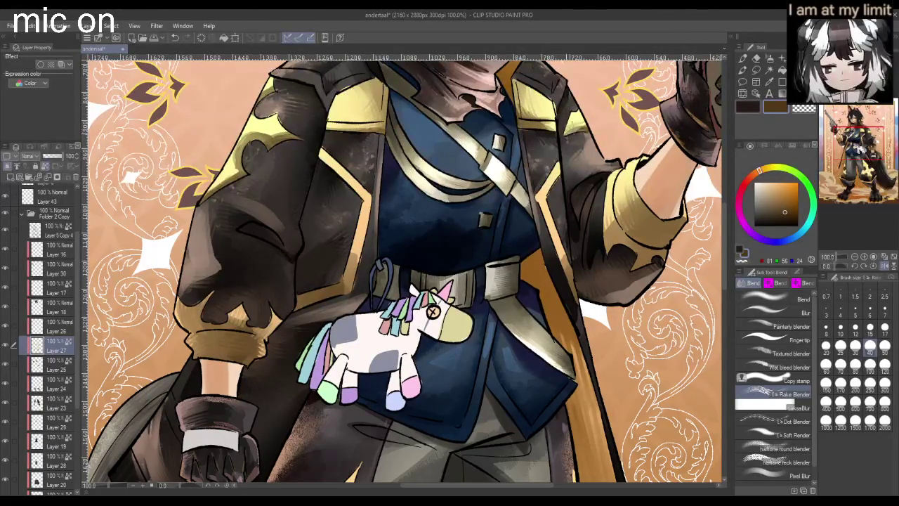
scroll(608, 109, "down", 2)
scroll(608, 111, "down", 2)
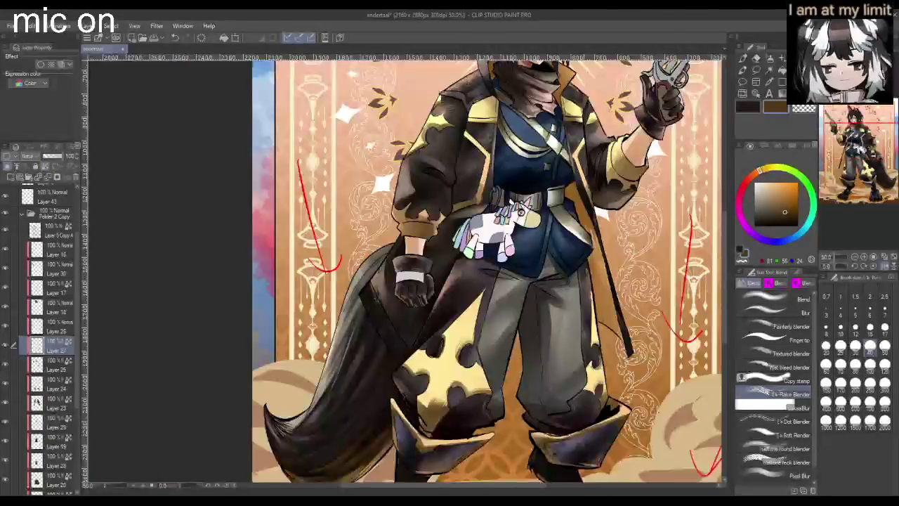
scroll(597, 126, "up", 4)
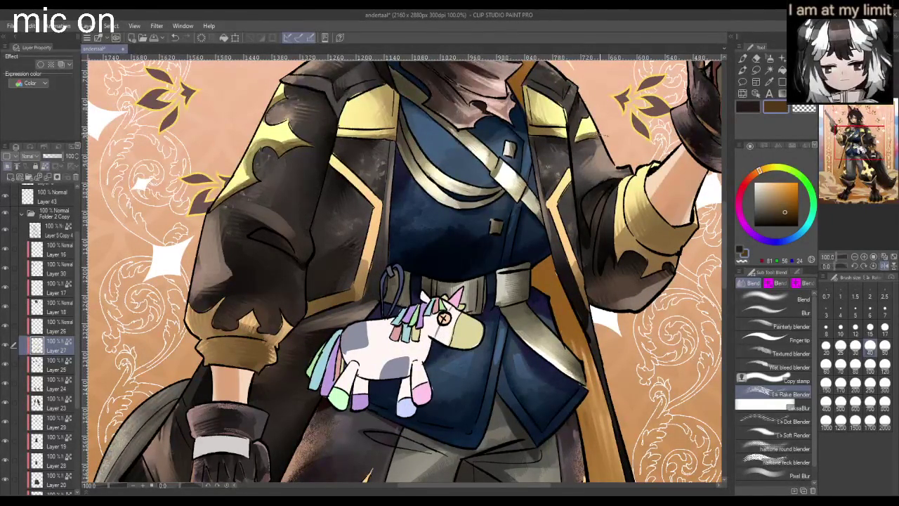
scroll(444, 319, "down", 3)
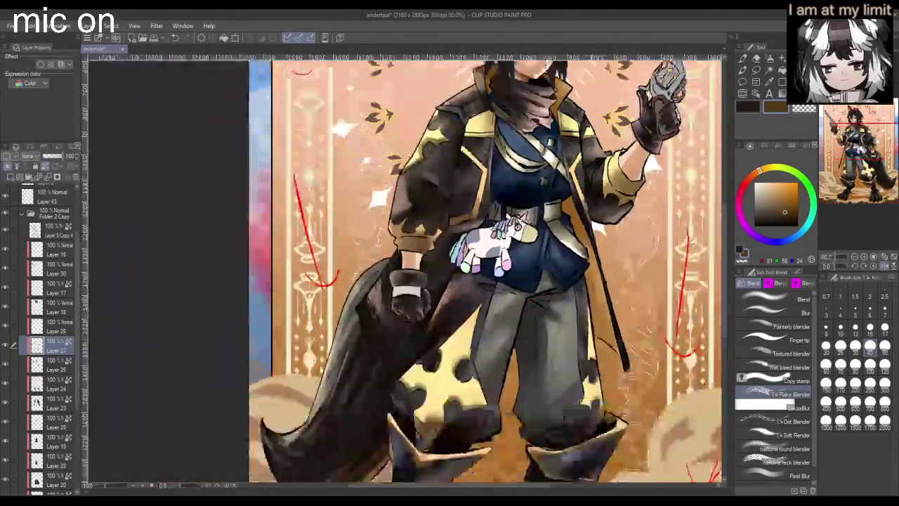
scroll(420, 369, "up", 3)
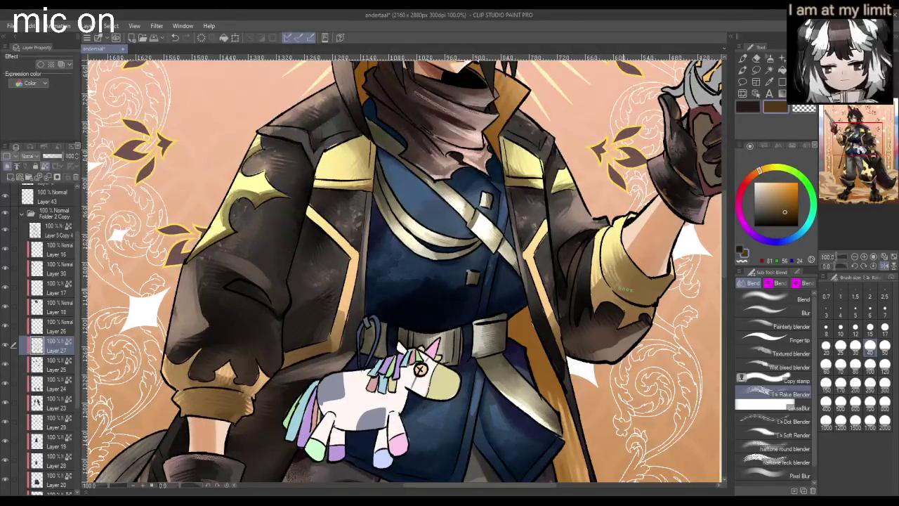
scroll(611, 267, "down", 1)
scroll(611, 267, "down", 1)
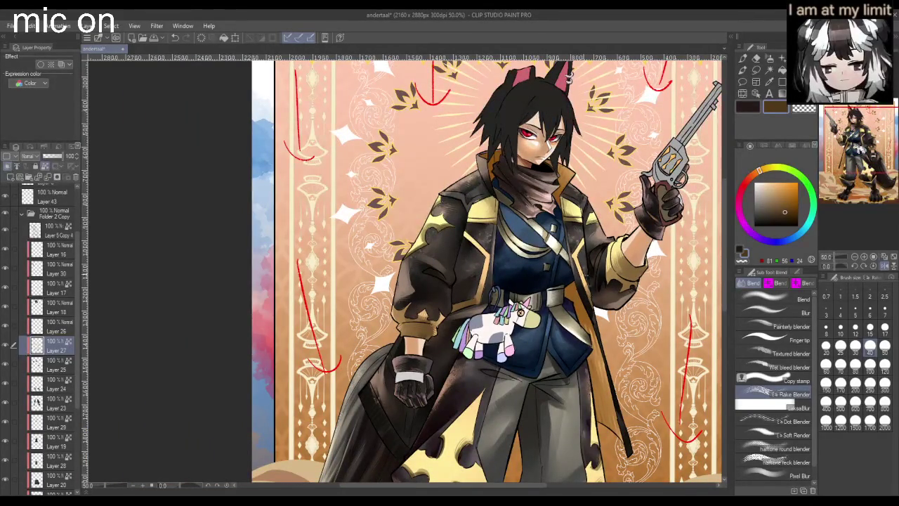
scroll(583, 281, "down", 1)
scroll(541, 387, "up", 1)
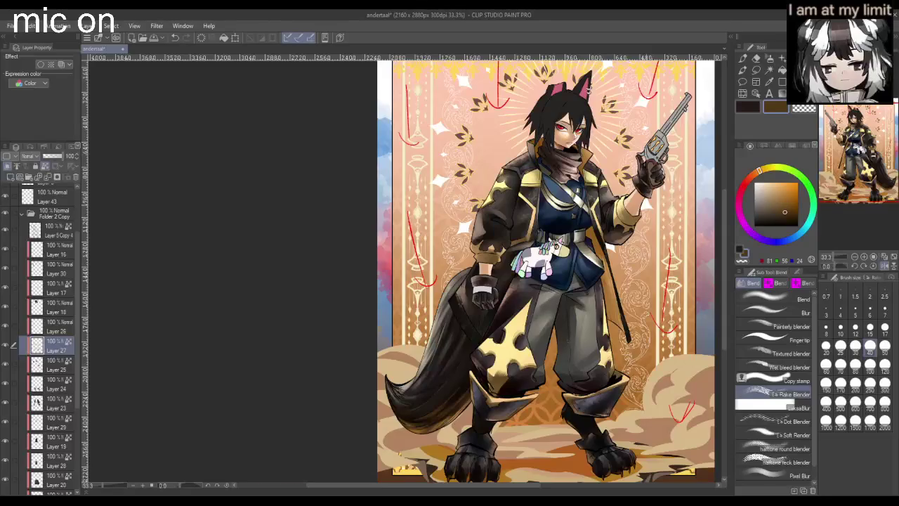
scroll(647, 200, "up", 2)
- Pick an orange drawing colour with the Pen tool and zoom in on the yellow plate
left_click(786, 187)
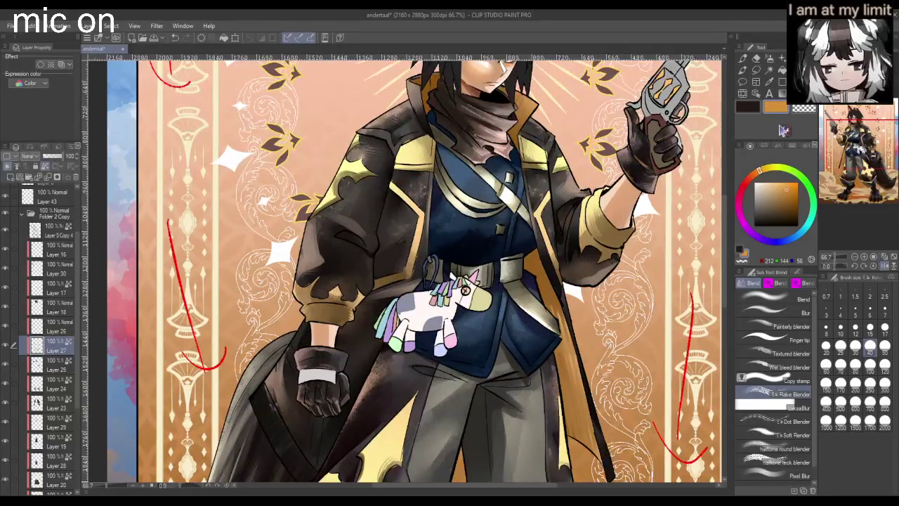
left_click(743, 59)
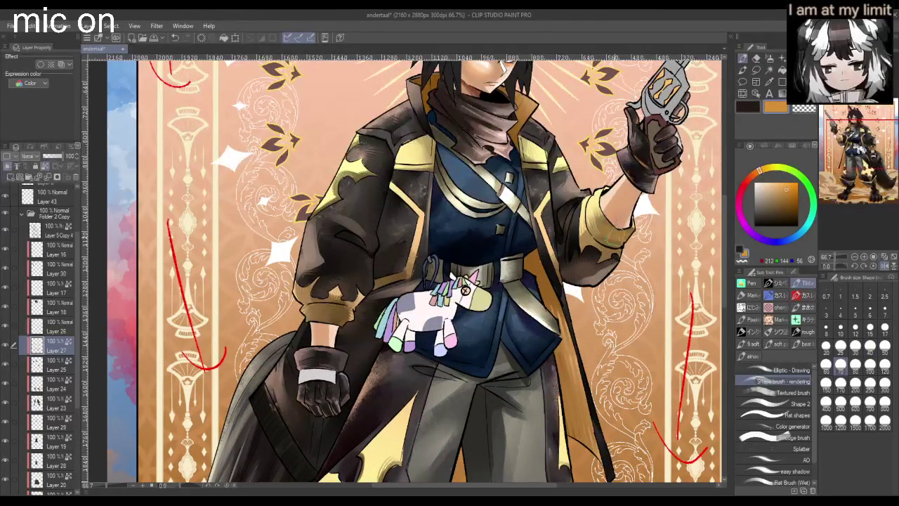
scroll(652, 204, "down", 2)
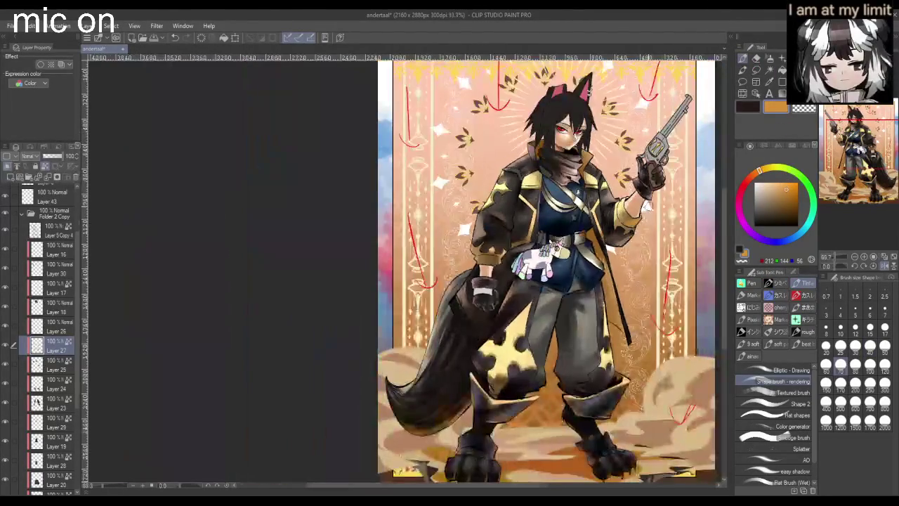
scroll(506, 239, "up", 2)
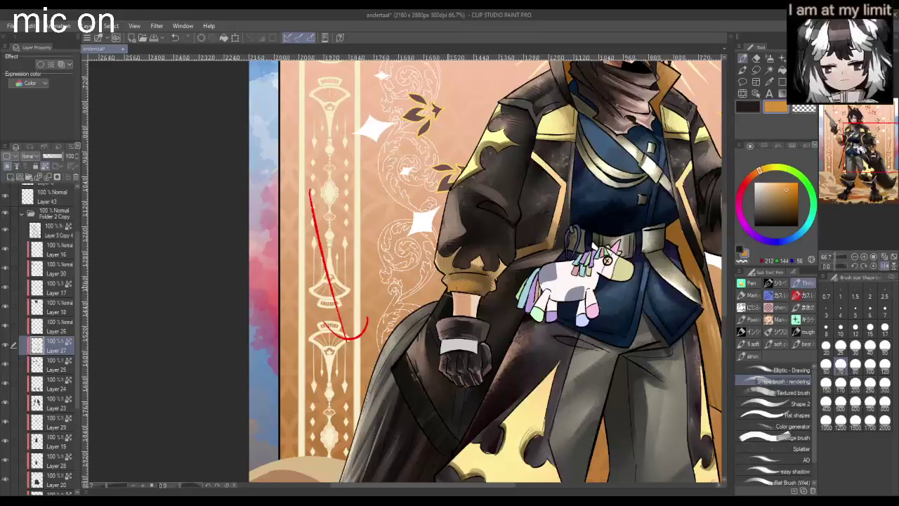
scroll(477, 289, "down", 2)
scroll(506, 338, "down", 1)
scroll(517, 361, "up", 3)
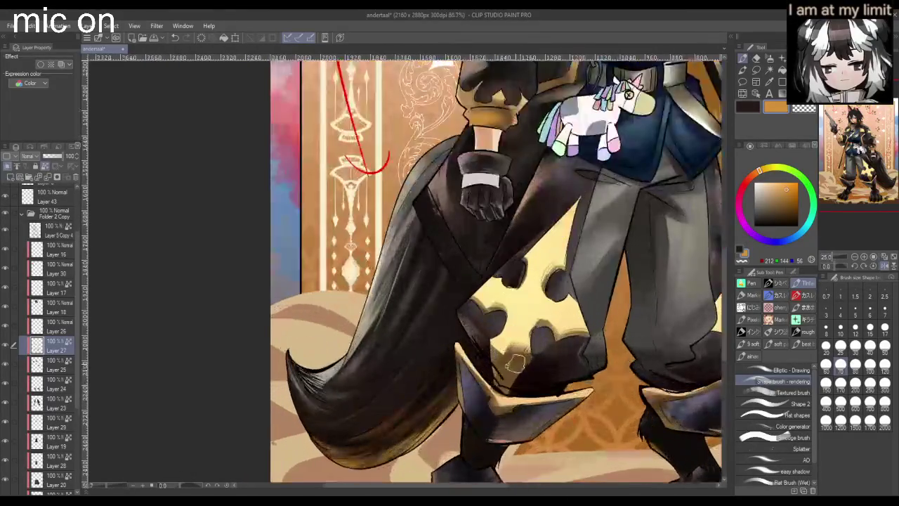
scroll(517, 361, "down", 3)
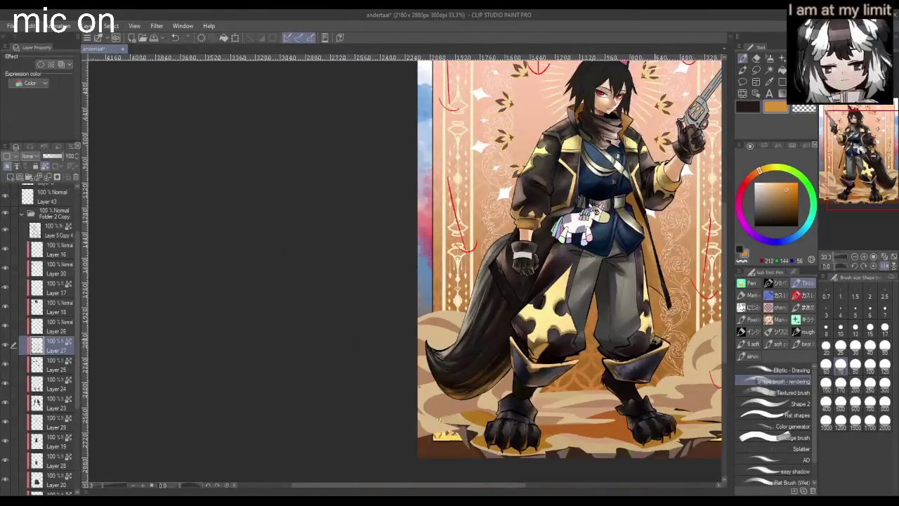
scroll(653, 340, "down", 1)
scroll(652, 339, "up", 2)
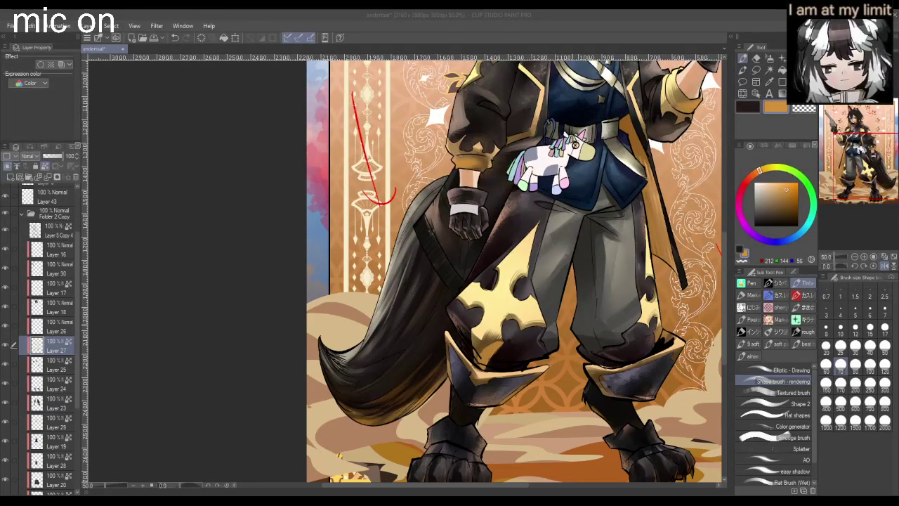
scroll(573, 359, "down", 2)
scroll(571, 380, "up", 1)
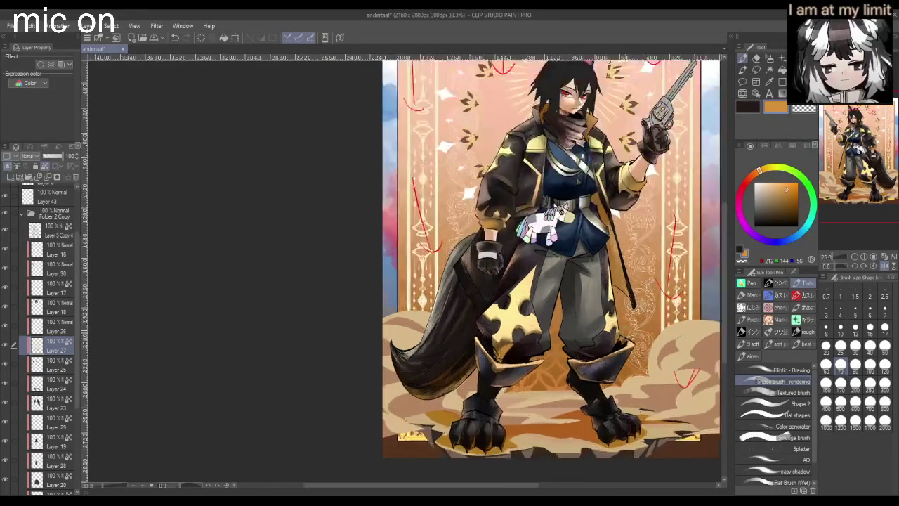
scroll(615, 341, "up", 2)
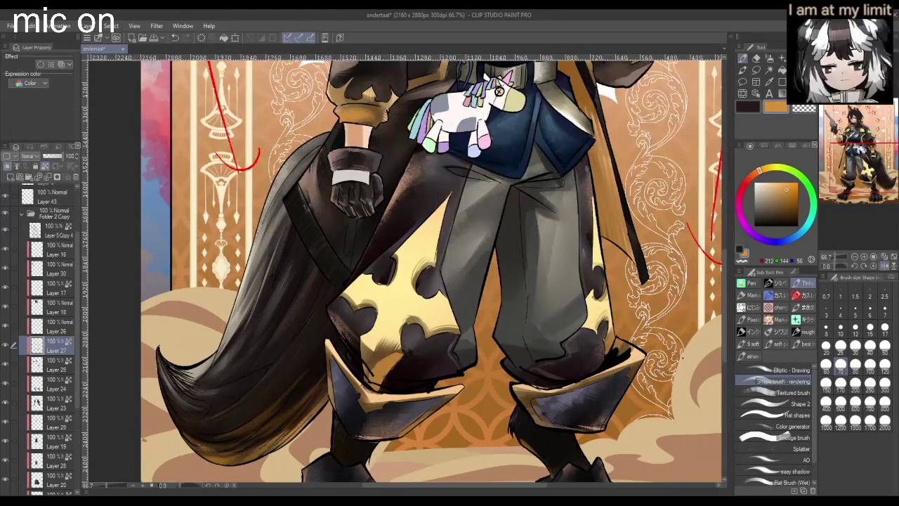
- Eyedrop a darker shade and blend soft shading along the yellow plate's lower edge
left_click(388, 355, "alt")
mouse_move(383, 348)
left_mouse_down()
mouse_move(369, 379)
mouse_move(385, 402)
mouse_move(374, 369)
left_mouse_up()
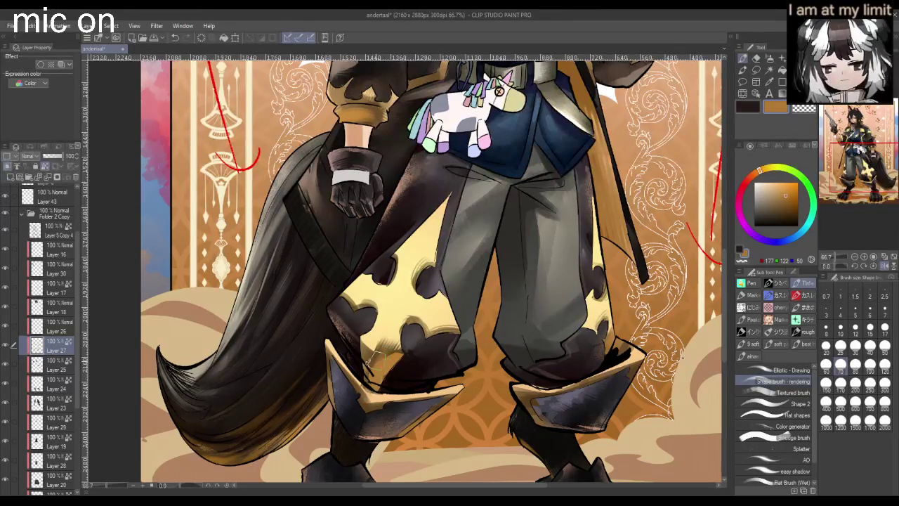
scroll(432, 319, "down", 2)
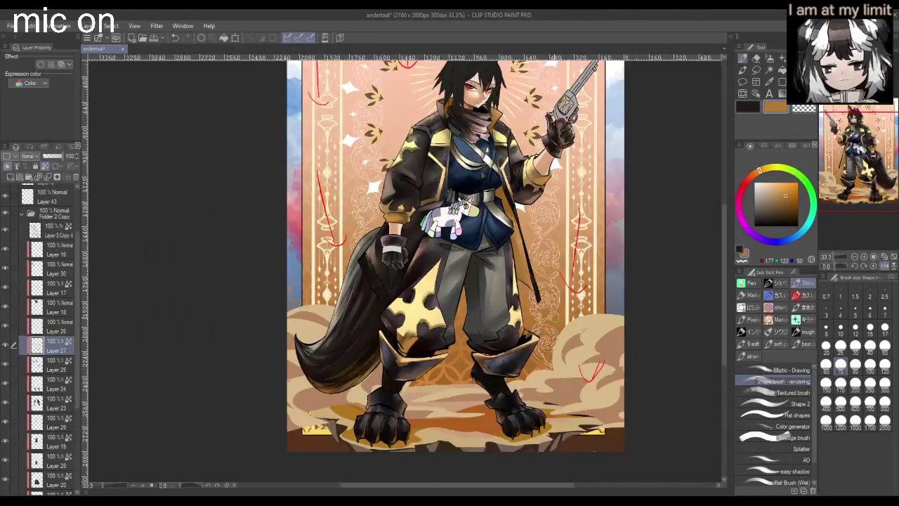
scroll(547, 351, "up", 1)
scroll(547, 351, "down", 1)
scroll(546, 352, "up", 1)
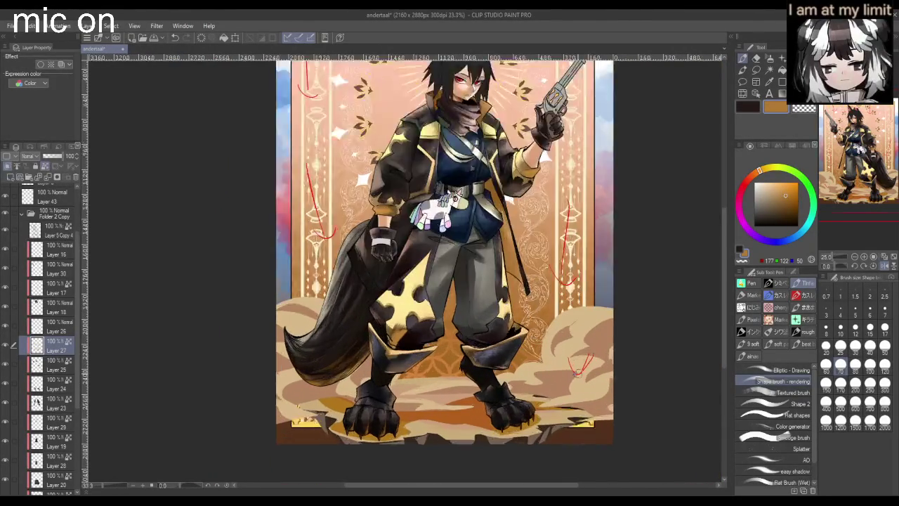
scroll(534, 351, "up", 2)
scroll(526, 351, "down", 3)
scroll(422, 351, "up", 1)
scroll(327, 365, "up", 2)
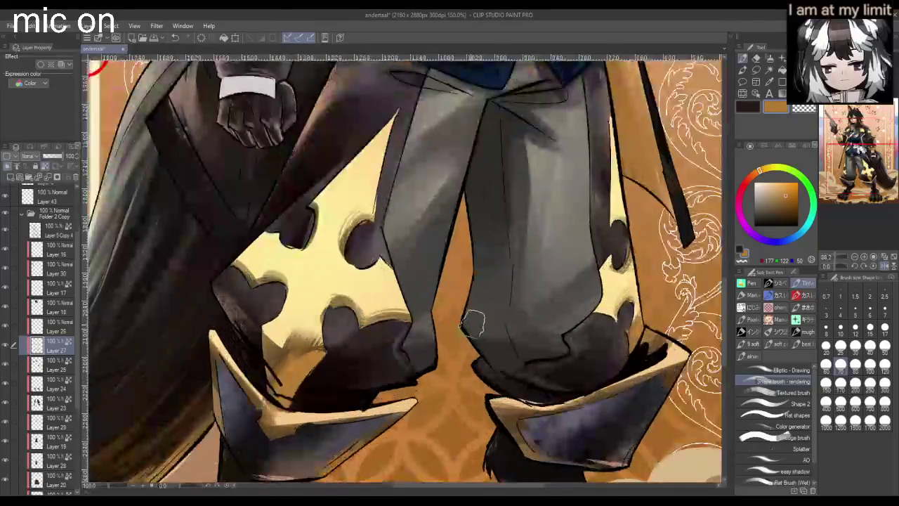
mouse_move(330, 366)
left_mouse_down()
mouse_move(295, 344)
mouse_move(260, 366)
left_mouse_up()
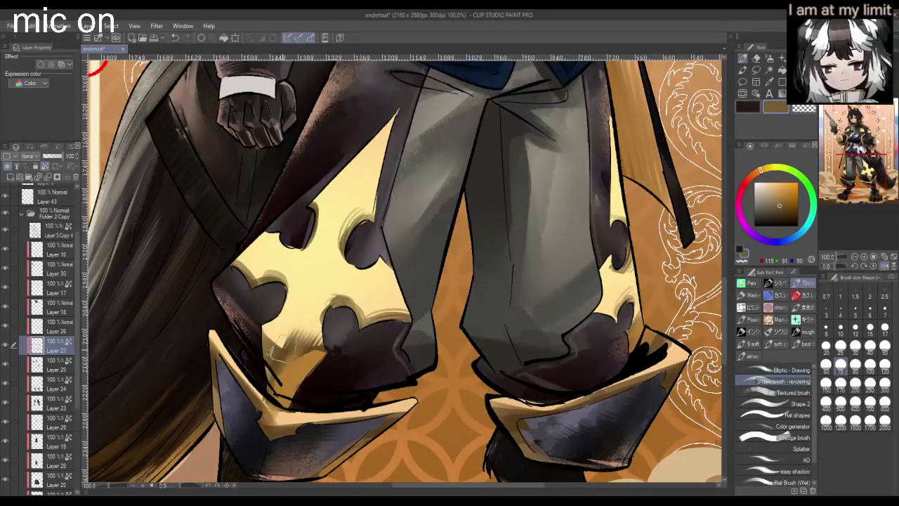
- At brush size 10, draw thin dark lines across the yellow plate, undoing failed strokes
left_click(841, 327)
left_click_drag(312, 276, 284, 348)
key("ctrl+z")
left_click_drag(315, 261, 283, 348)
mouse_move(307, 289)
left_mouse_down()
mouse_move(292, 337)
mouse_move(321, 236)
left_mouse_up()
key("ctrl+z")
key("ctrl+z")
left_click_drag(294, 330, 357, 175)
left_click_drag(301, 309, 367, 154)
key("ctrl+z")
mouse_move(290, 336)
left_mouse_down()
mouse_move(321, 242)
mouse_move(372, 147)
left_mouse_up()
- Add longer crossing lines on the plate, then zoom out to view the legs
key("ctrl+z")
left_click_drag(346, 198, 397, 113)
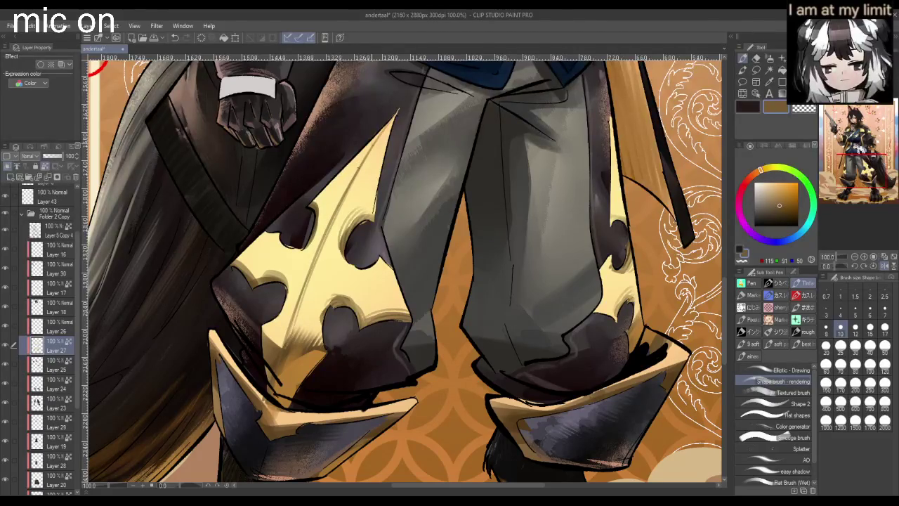
left_click_drag(244, 250, 354, 277)
key("ctrl+z")
key("ctrl+z")
key("ctrl+z")
left_click_drag(264, 252, 390, 302)
key("ctrl+minus")
key("ctrl+minus")
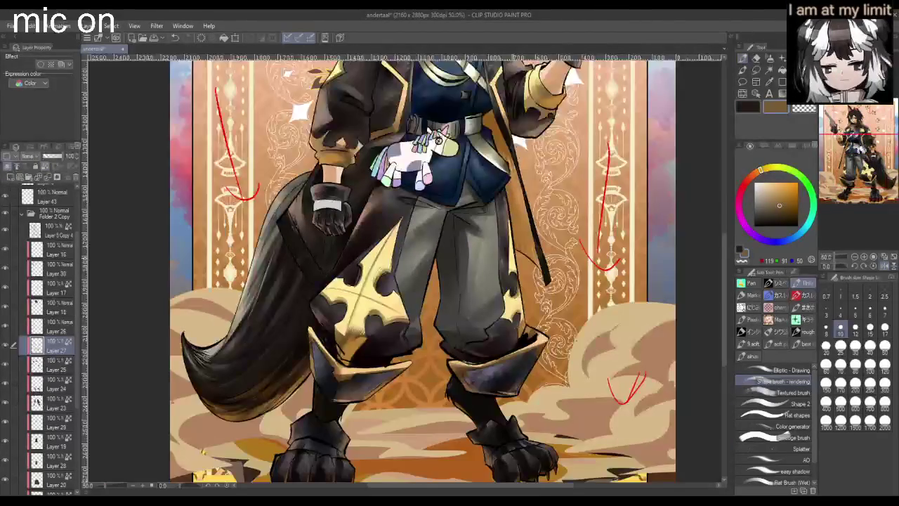
key("ctrl+minus")
key("ctrl+plus")
key("ctrl+plus")
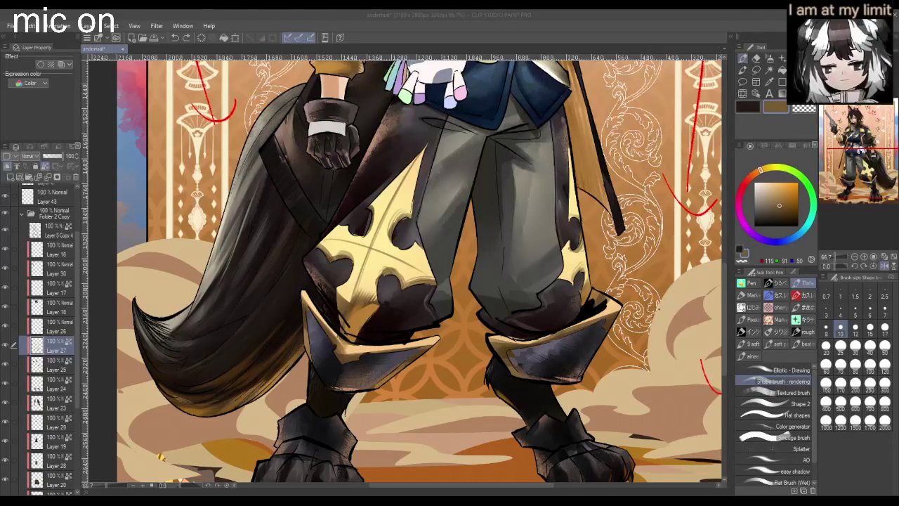
- Paint over the dark cross lines with yellow, retrying the plate's upper tip
left_click_drag(327, 241, 421, 270)
left_click_drag(421, 154, 397, 193)
left_click_drag(409, 172, 357, 294)
left_click_drag(397, 194, 359, 288)
mouse_move(402, 184)
left_mouse_down()
mouse_move(358, 295)
mouse_move(379, 201)
left_mouse_up()
key("ctrl+z")
mouse_move(410, 166)
left_mouse_down()
mouse_move(376, 202)
mouse_move(383, 199)
left_mouse_up()
key("ctrl+z")
left_click_drag(415, 160, 407, 209)
key("ctrl+z")
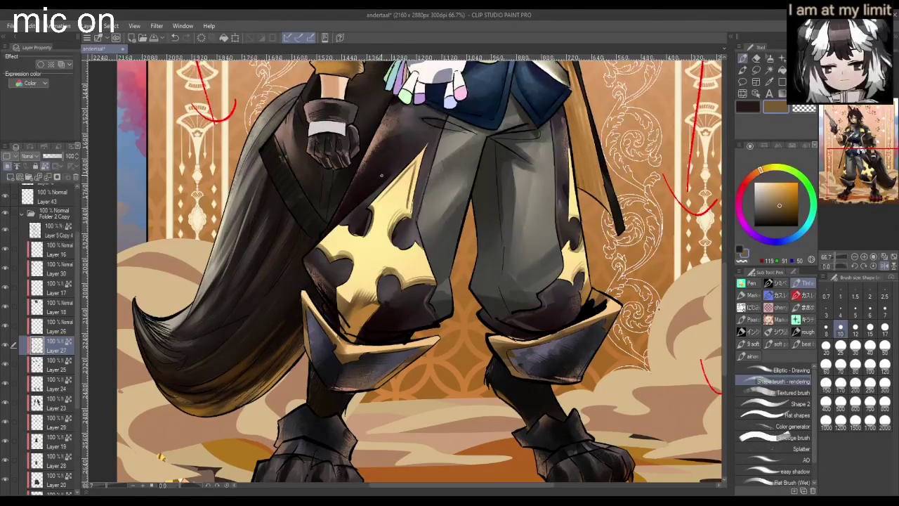
- Try short dark strokes along the plate edge, undoing each attempt
left_click_drag(380, 201, 383, 243)
key("ctrl+z")
key("ctrl+z")
key("ctrl+z")
mouse_move(405, 208)
left_mouse_down()
mouse_move(384, 246)
mouse_move(343, 238)
mouse_move(324, 250)
left_mouse_up()
key("ctrl+z")
key("ctrl+z")
key("ctrl+z")
key("ctrl+z")
key("ctrl+z")
key("ctrl+z")
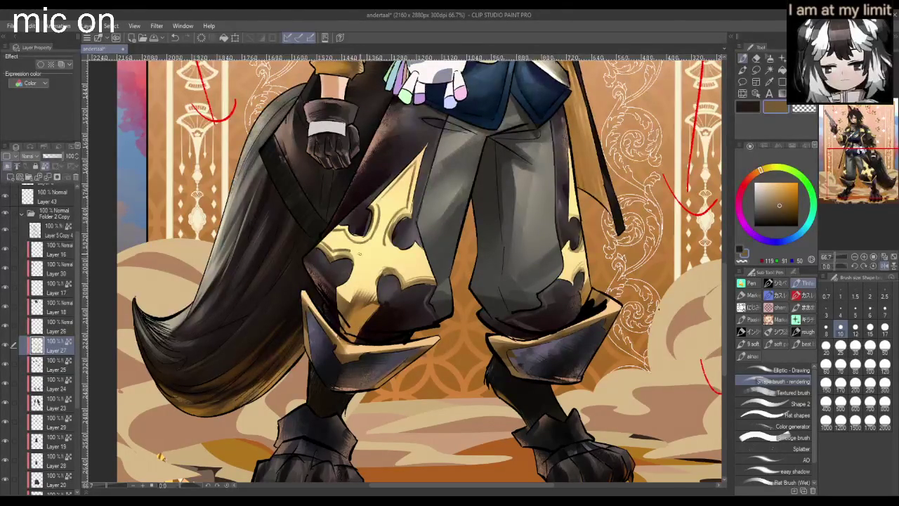
key("ctrl+z")
mouse_move(355, 247)
left_mouse_down()
mouse_move(340, 253)
mouse_move(348, 283)
left_mouse_up()
key("ctrl+z")
key("ctrl+z")
key("ctrl+z")
key("ctrl+z")
key("ctrl+z")
mouse_move(375, 272)
left_mouse_down()
mouse_move(372, 284)
mouse_move(386, 253)
left_mouse_up()
key("ctrl+z")
key("ctrl+z")
scroll(421, 242, "down", 1)
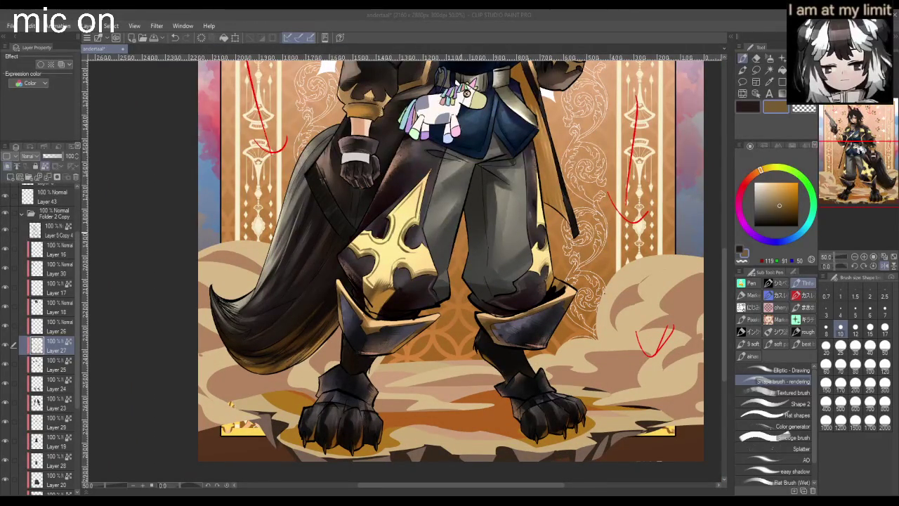
scroll(404, 270, "up", 2)
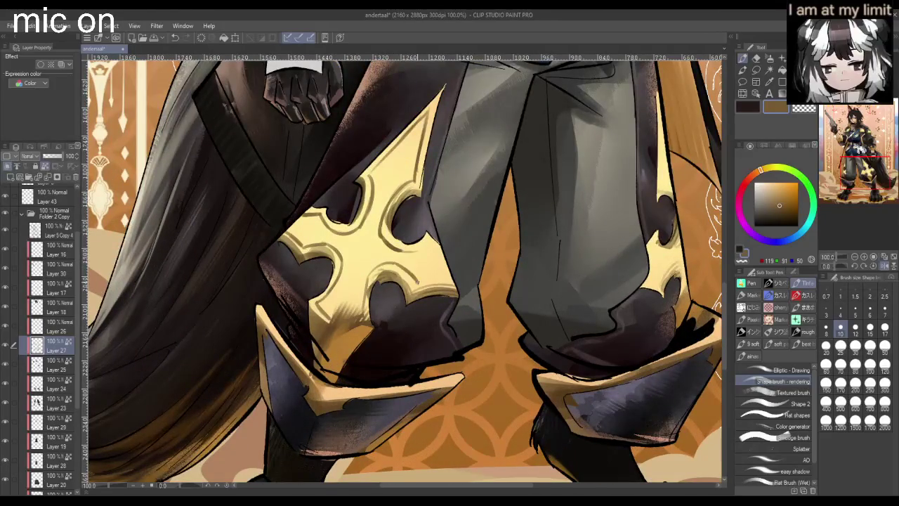
- Darken the gold plate's right edge and shade the trouser leg's right edge
mouse_move(413, 280)
left_mouse_down()
mouse_move(430, 284)
mouse_move(452, 268)
left_mouse_up()
left_click_drag(429, 249, 451, 278)
scroll(450, 279, "down", 2)
scroll(450, 279, "down", 3)
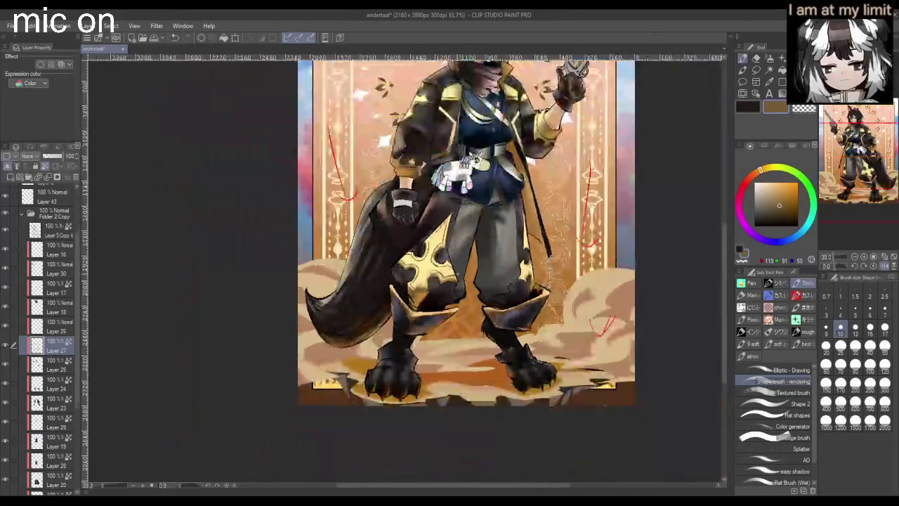
scroll(450, 279, "up", 4)
left_click_drag(524, 215, 520, 235)
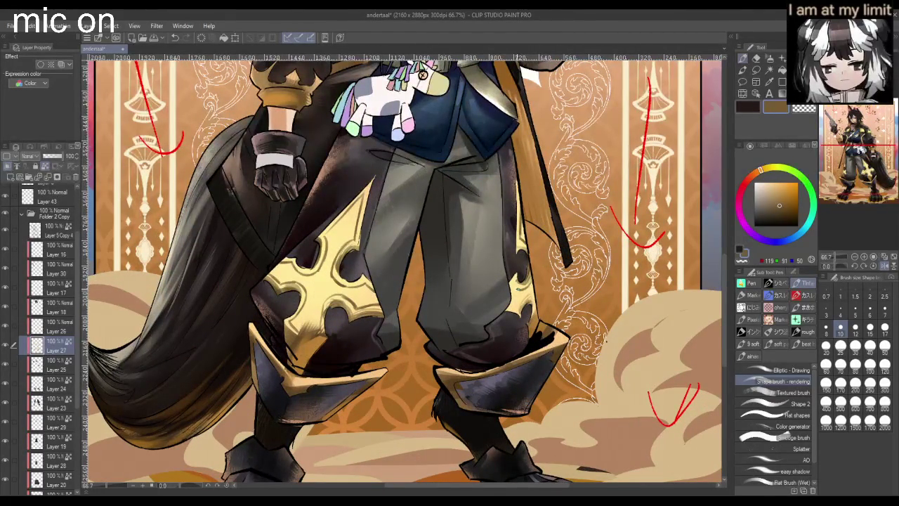
left_click_drag(520, 288, 517, 290)
left_click_drag(514, 306, 527, 297)
scroll(292, 198, "down", 1)
scroll(292, 198, "up", 3)
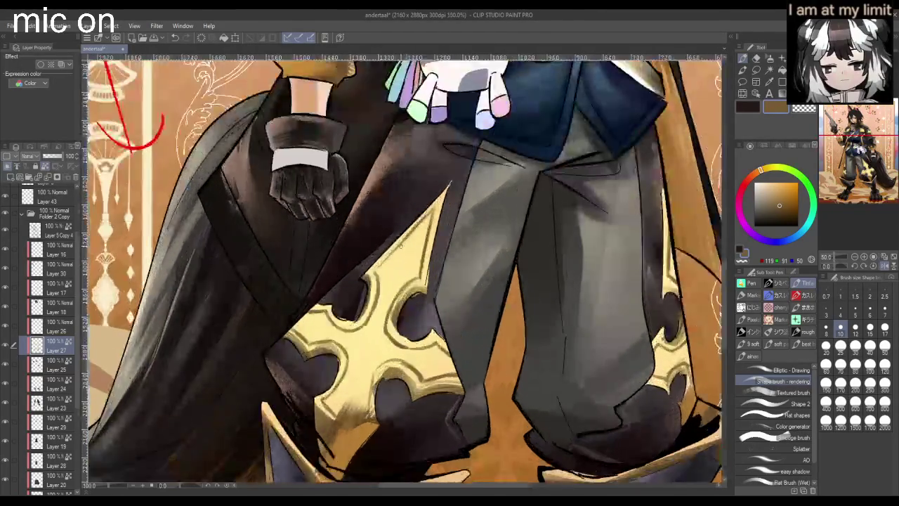
scroll(291, 198, "up", 2)
- Draw engraved lines on the gold plate's upper-left and lower-right lobes
mouse_move(415, 244)
left_mouse_down()
mouse_move(387, 318)
mouse_move(382, 308)
left_mouse_up()
left_click_drag(256, 357, 322, 384)
left_click_drag(426, 407, 453, 406)
mouse_move(393, 408)
left_mouse_down()
mouse_move(458, 409)
mouse_move(469, 421)
left_mouse_up()
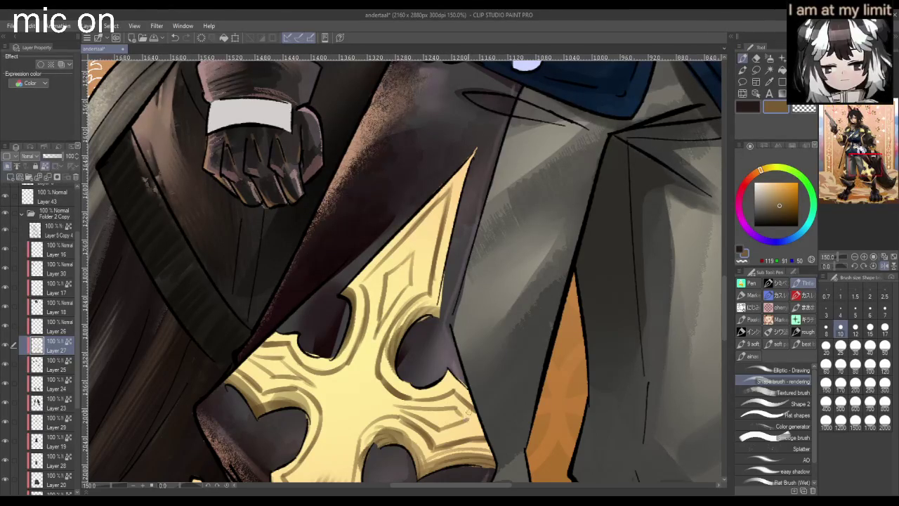
scroll(466, 417, "down", 3)
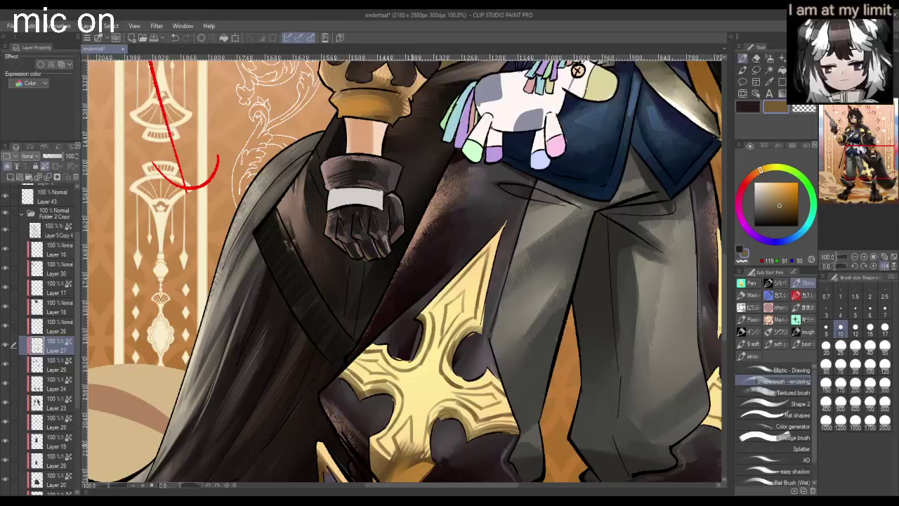
scroll(413, 443, "down", 5)
scroll(485, 338, "up", 2)
scroll(484, 337, "up", 2)
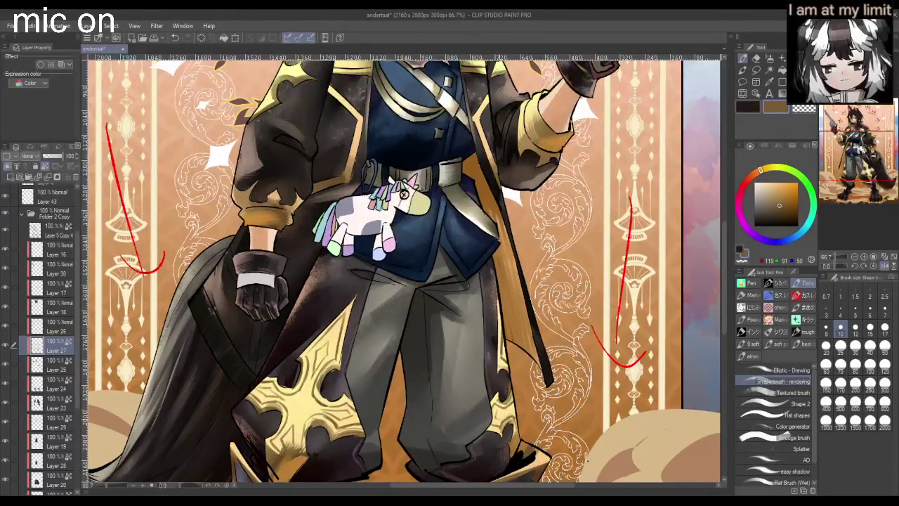
key("ctrl+z")
- Add small dark strokes on the gold trim and squiggly engraving at the cross centre
scroll(497, 414, "up", 1)
left_click_drag(501, 413, 513, 409)
scroll(481, 328, "down", 3)
scroll(401, 382, "up", 1)
scroll(385, 366, "up", 3)
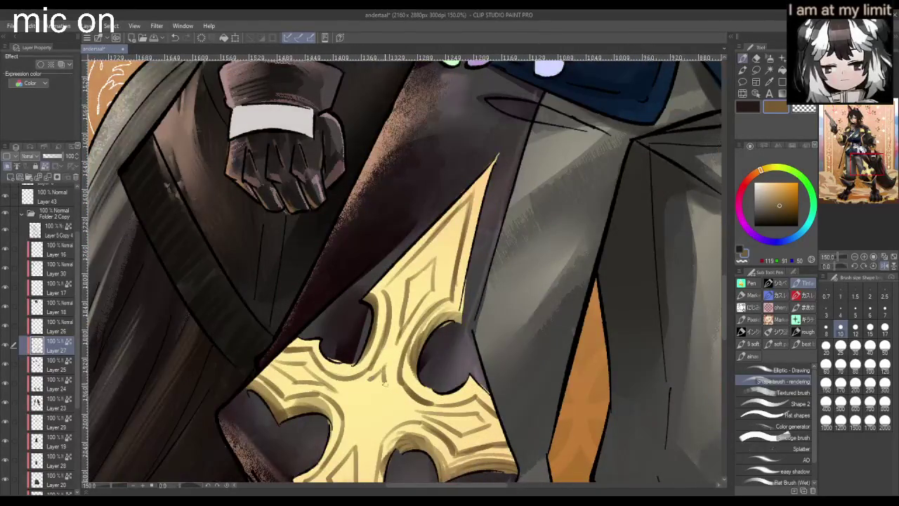
mouse_move(361, 394)
left_mouse_down()
mouse_move(346, 399)
mouse_move(360, 426)
mouse_move(374, 431)
mouse_move(380, 419)
mouse_move(403, 414)
mouse_move(381, 402)
mouse_move(388, 402)
left_mouse_up()
key("ctrl+z")
key("ctrl+z")
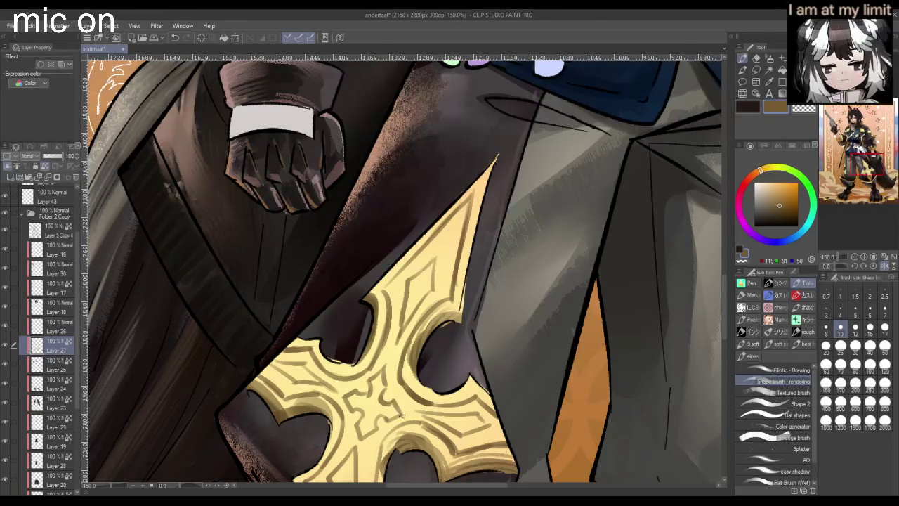
scroll(392, 400, "down", 2)
scroll(392, 399, "down", 2)
scroll(392, 400, "down", 2)
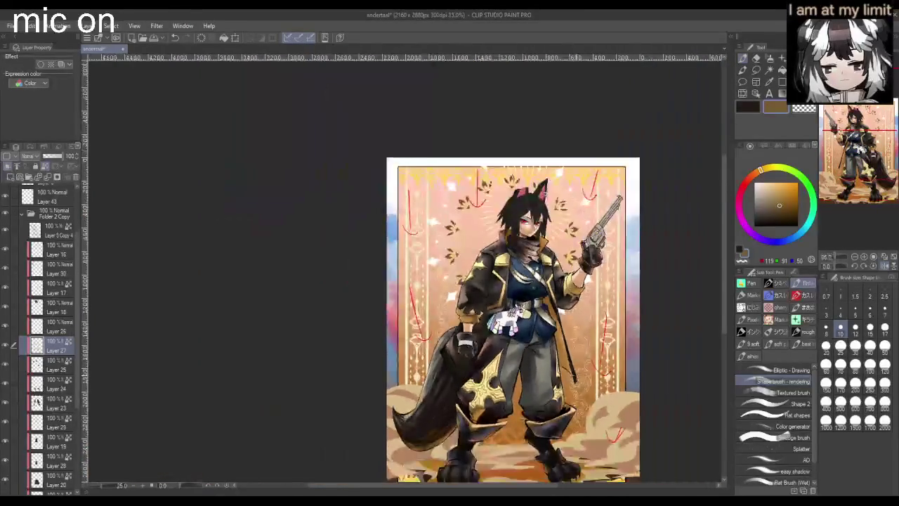
- Darken the edge of the gold cross's left lobe with a dark brown stroke
scroll(392, 400, "up", 1)
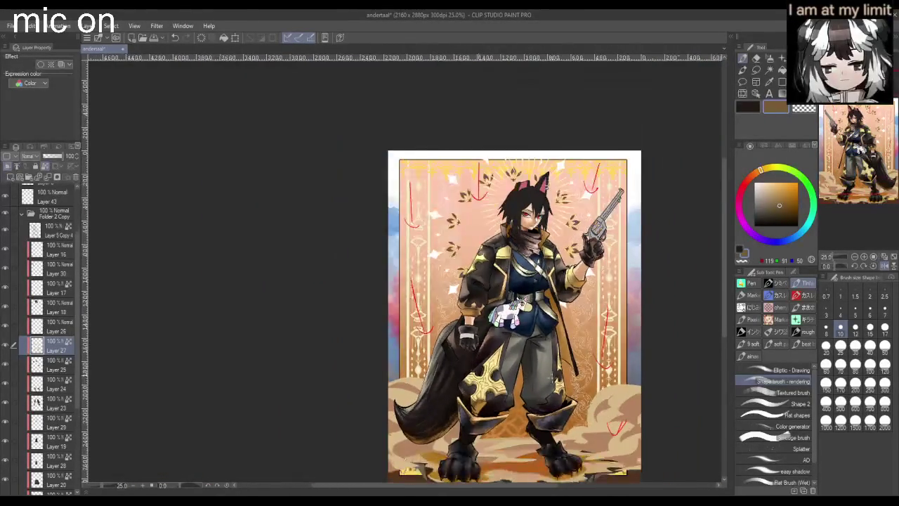
scroll(460, 361, "up", 2)
scroll(460, 362, "up", 2)
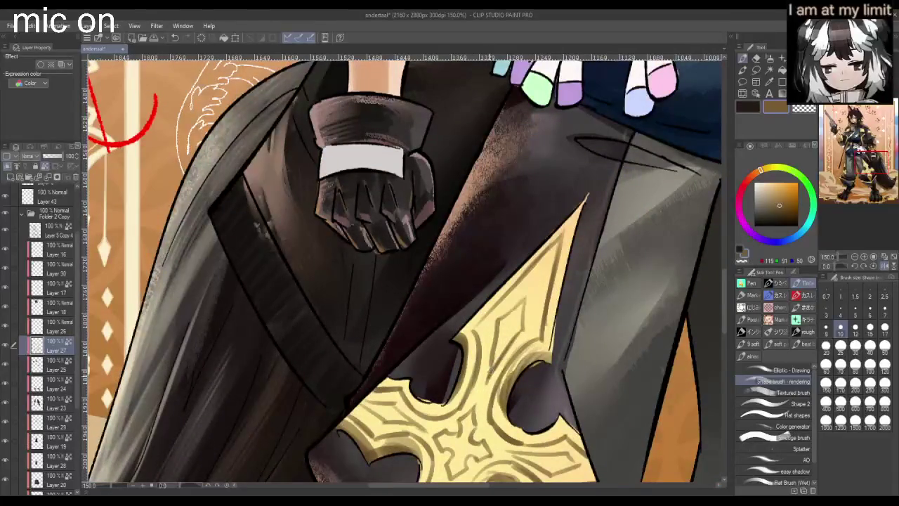
left_click_drag(460, 409, 446, 416)
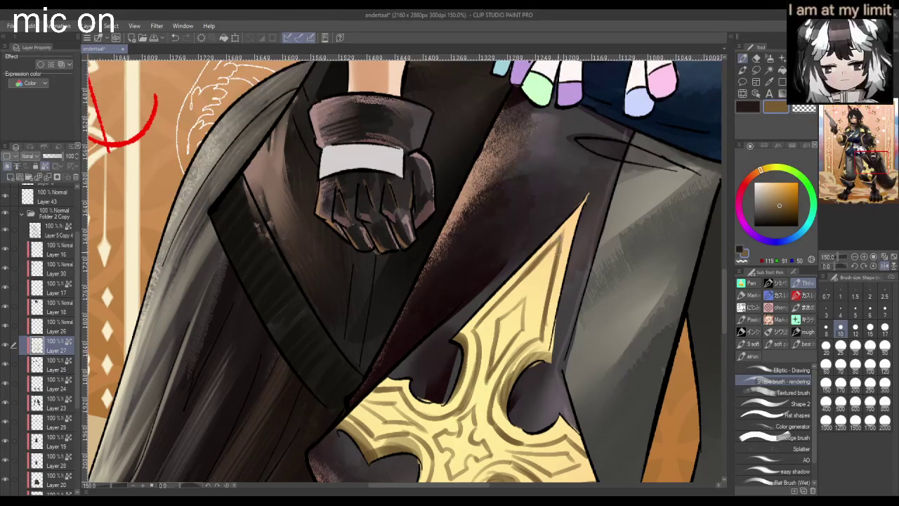
scroll(548, 284, "down", 3)
scroll(473, 368, "down", 5)
scroll(500, 418, "up", 4)
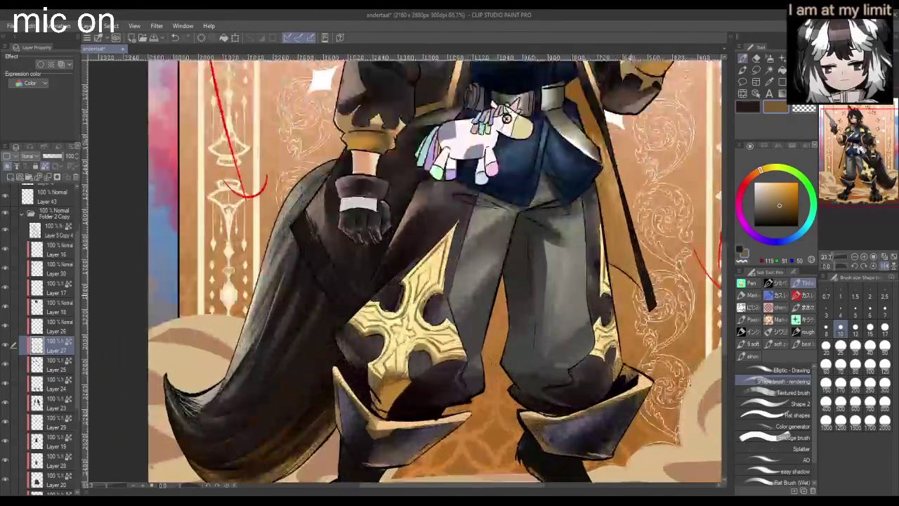
scroll(478, 240, "down", 4)
scroll(477, 240, "up", 2)
scroll(478, 240, "up", 2)
scroll(478, 240, "down", 1)
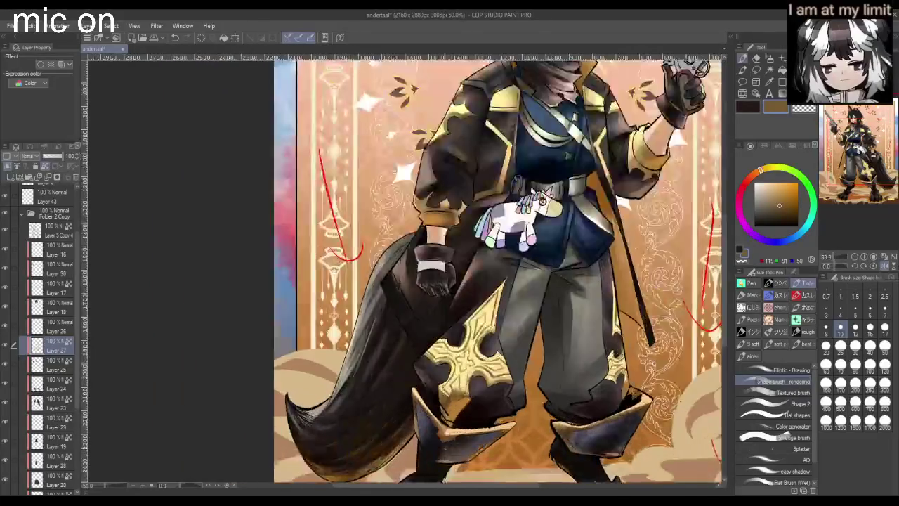
scroll(450, 351, "up", 2)
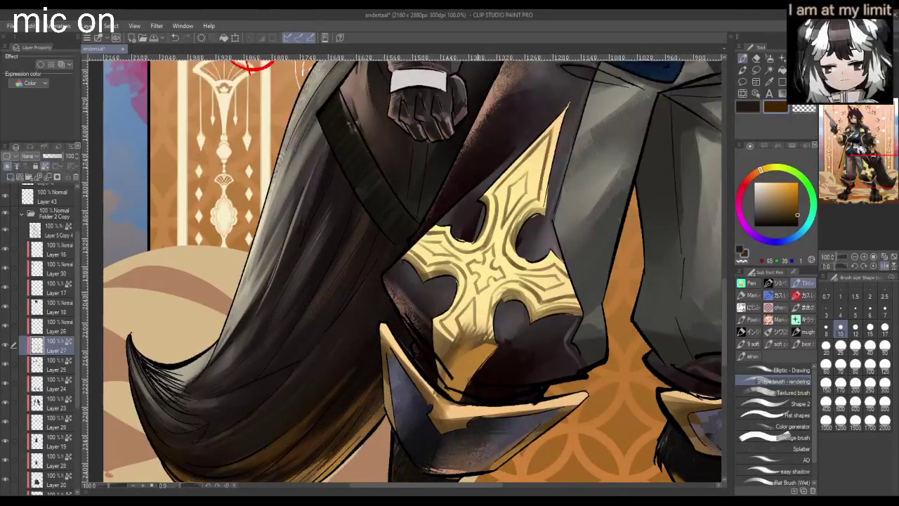
- Paint dark shading on the coat below and beside the gold cross, zooming to check
left_click_drag(441, 336, 451, 388)
mouse_move(465, 347)
left_mouse_down()
mouse_move(485, 351)
mouse_move(486, 373)
left_mouse_up()
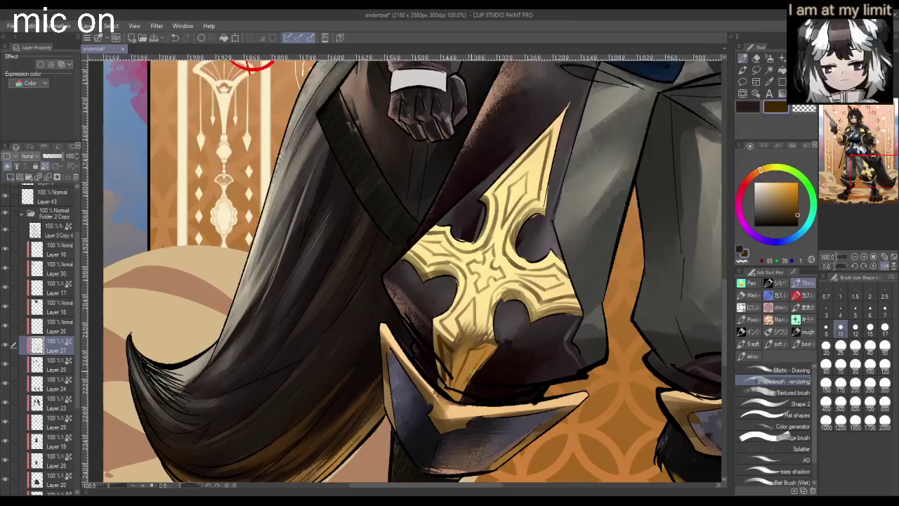
scroll(478, 352, "down", 2)
left_click_drag(411, 331, 492, 211)
scroll(699, 312, "up", 2)
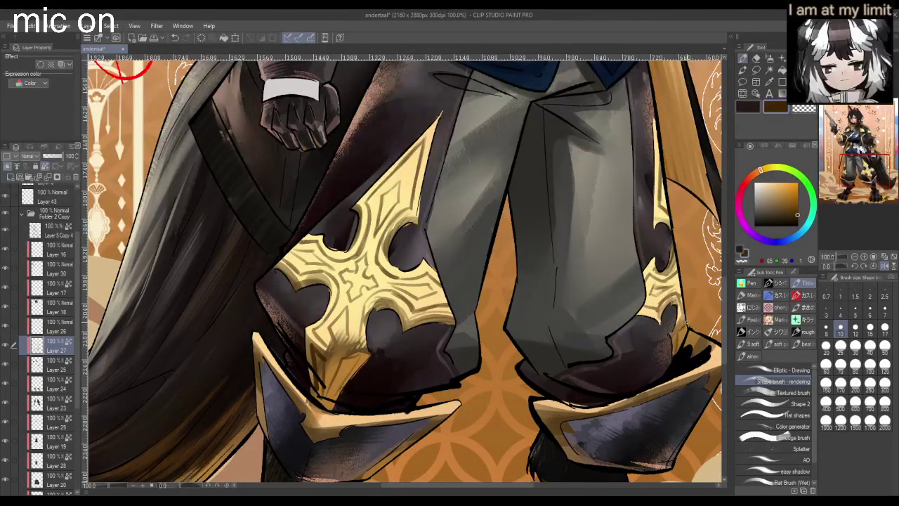
scroll(706, 296, "down", 2)
scroll(702, 295, "down", 2)
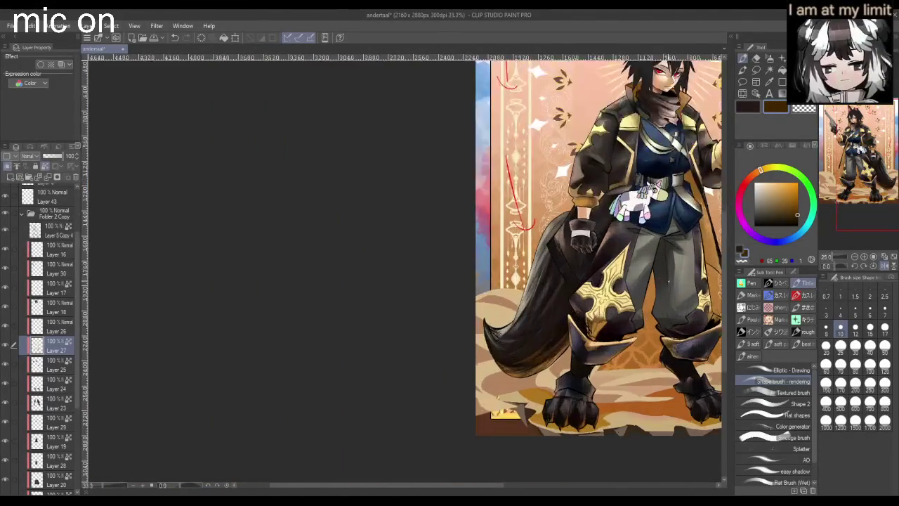
scroll(665, 284, "up", 2)
scroll(703, 295, "down", 1)
scroll(702, 295, "down", 2)
scroll(703, 295, "down", 3)
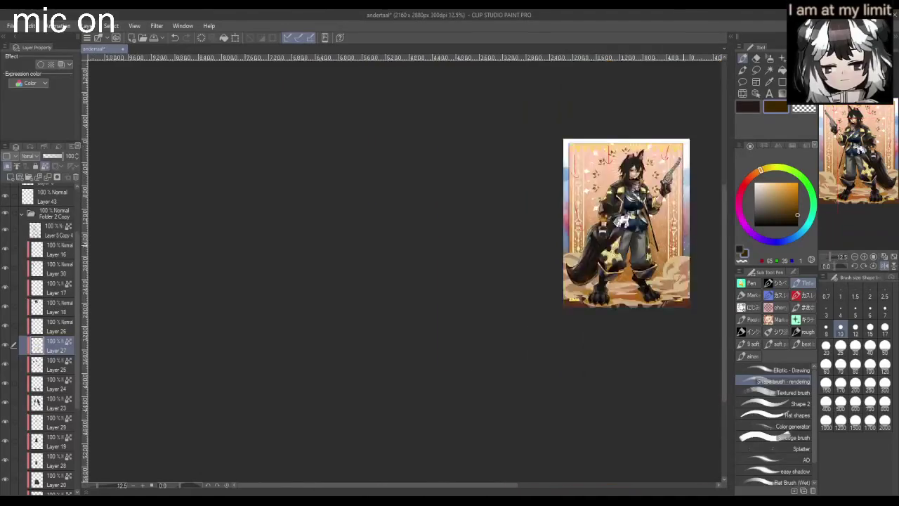
scroll(703, 295, "up", 3)
scroll(492, 267, "up", 2)
scroll(492, 267, "up", 1)
scroll(491, 267, "down", 2)
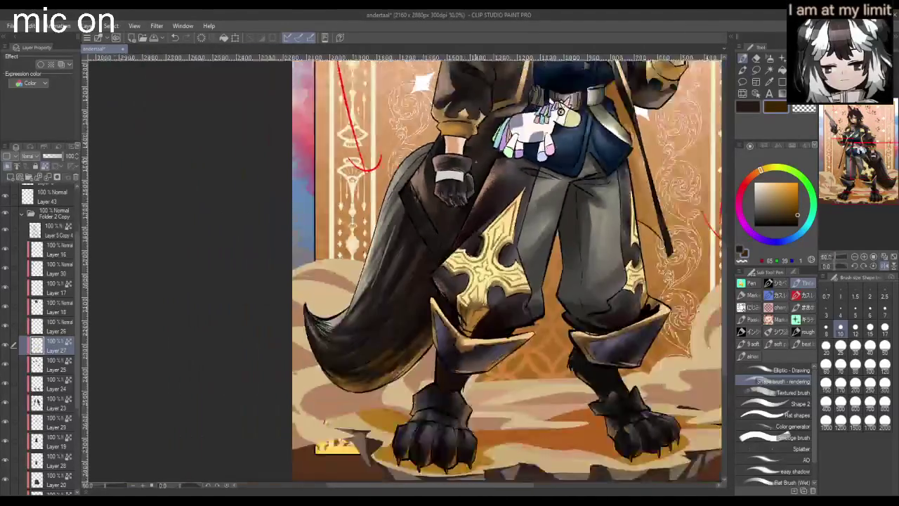
scroll(492, 267, "down", 2)
scroll(479, 100, "up", 2)
scroll(479, 100, "up", 1)
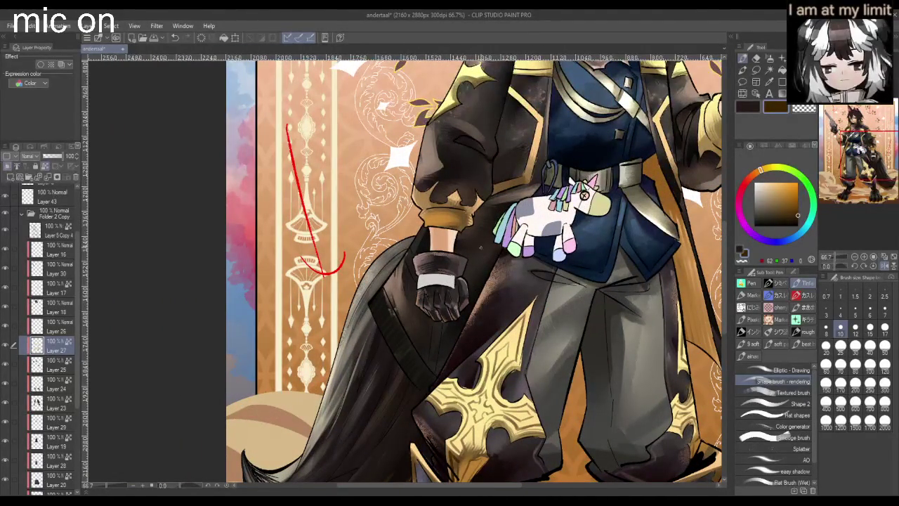
scroll(416, 200, "up", 2)
scroll(416, 200, "up", 2)
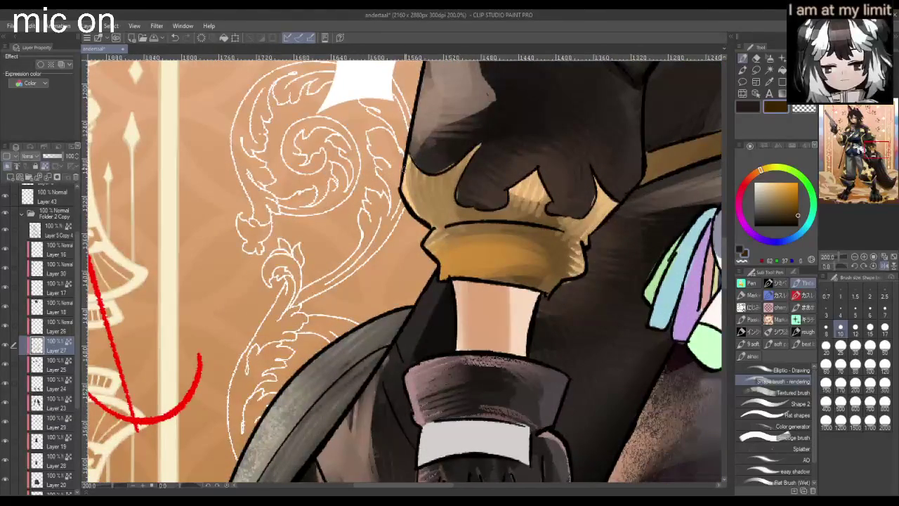
- Hatch dark wavy shading and lighter gold blends across the first sleeve cuff
mouse_move(421, 172)
left_mouse_down()
mouse_move(429, 180)
mouse_move(407, 173)
mouse_move(447, 183)
mouse_move(408, 176)
mouse_move(446, 211)
mouse_move(460, 218)
mouse_move(464, 207)
mouse_move(500, 223)
mouse_move(538, 184)
mouse_move(515, 228)
left_mouse_up()
left_click_drag(534, 182, 534, 201)
left_click_drag(573, 232, 629, 192)
left_click_drag(413, 187, 429, 223)
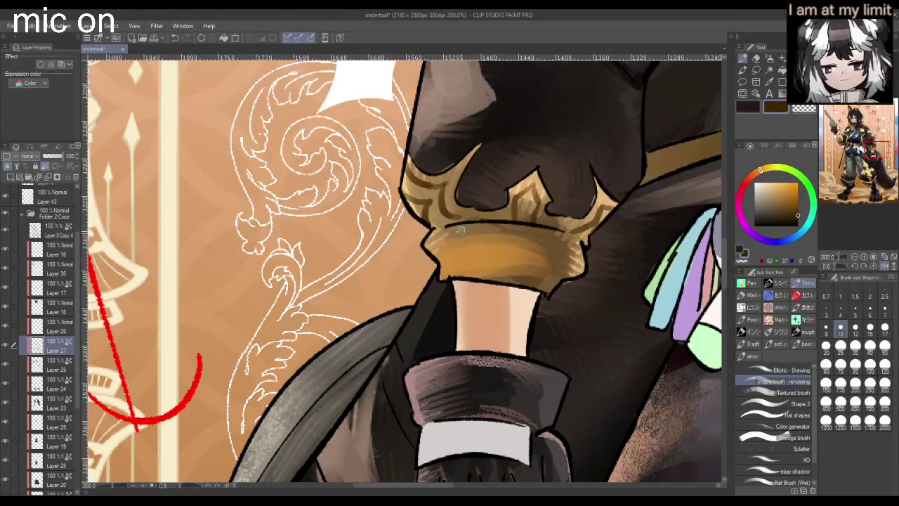
left_click_drag(444, 241, 455, 264)
left_click_drag(497, 221, 500, 281)
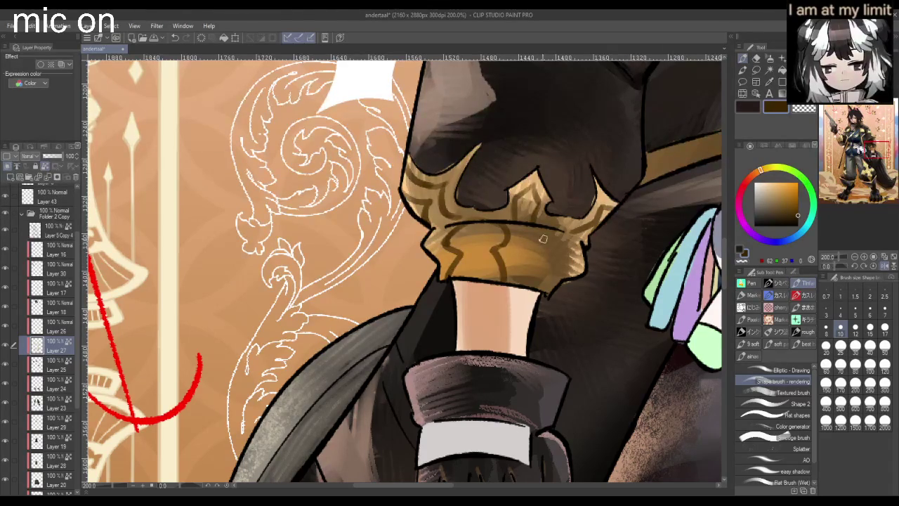
left_click_drag(548, 234, 520, 290)
left_click_drag(580, 237, 548, 289)
- Layer light highlights and darker edge strokes on the raised arm's gold cuff
scroll(548, 289, "down", 3)
scroll(549, 290, "down", 3)
scroll(549, 290, "down", 2)
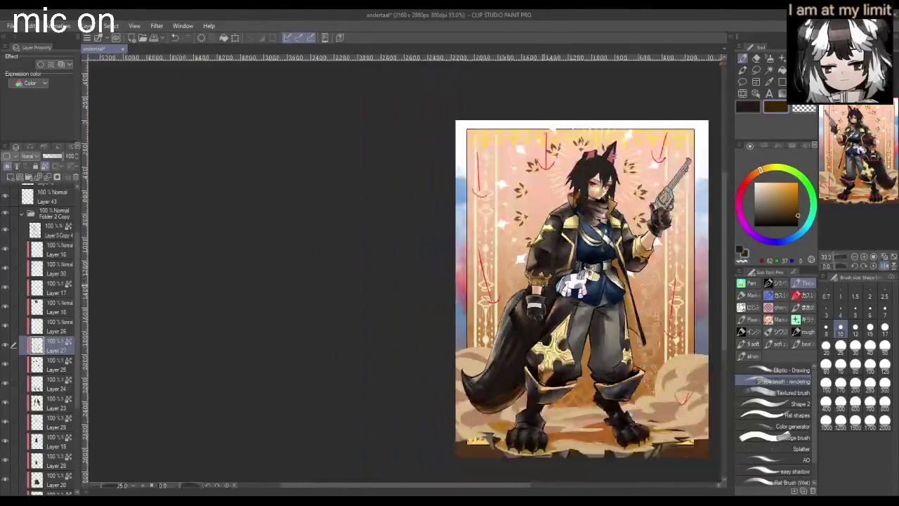
scroll(548, 290, "up", 3)
scroll(524, 307, "up", 2)
scroll(435, 351, "up", 2)
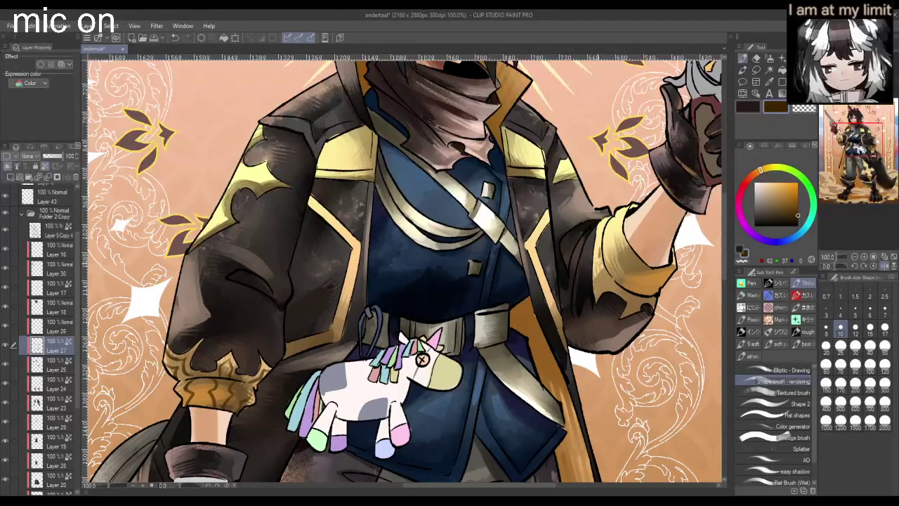
left_click_drag(598, 251, 599, 280)
left_click_drag(596, 247, 605, 284)
left_click_drag(601, 223, 596, 272)
left_click_drag(599, 218, 599, 270)
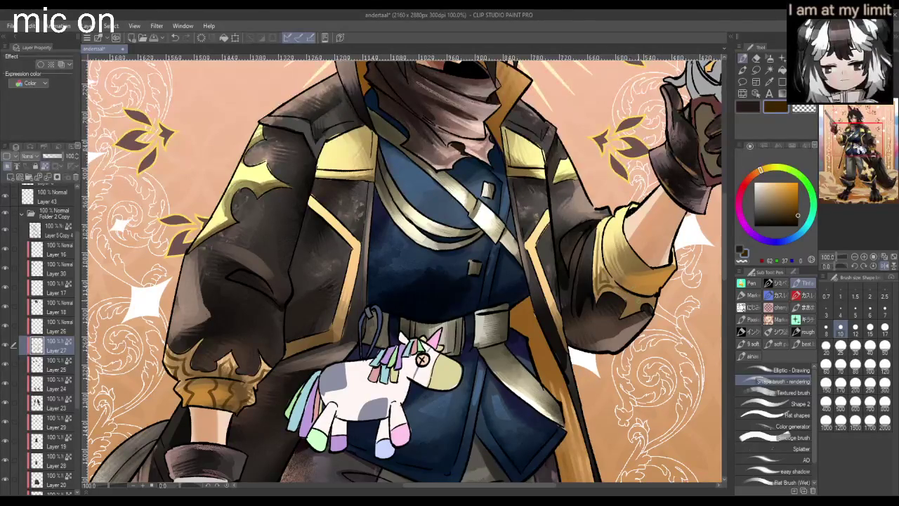
- Add small dark shading marks along the raised arm's gold cuff
left_click_drag(629, 301, 636, 313)
scroll(504, 336, "down", 1)
scroll(504, 336, "up", 1)
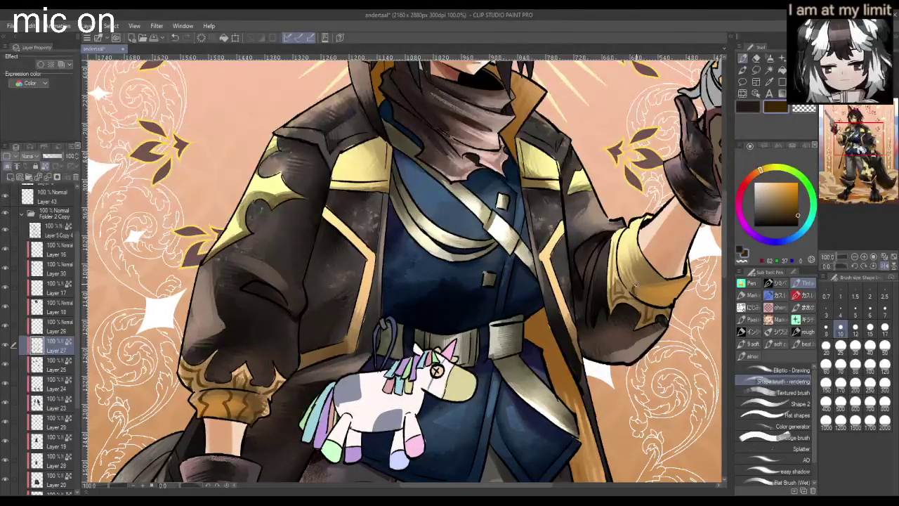
left_click_drag(620, 256, 639, 253)
mouse_move(647, 300)
left_mouse_down()
mouse_move(666, 278)
mouse_move(661, 306)
left_mouse_up()
key("ctrl+minus")
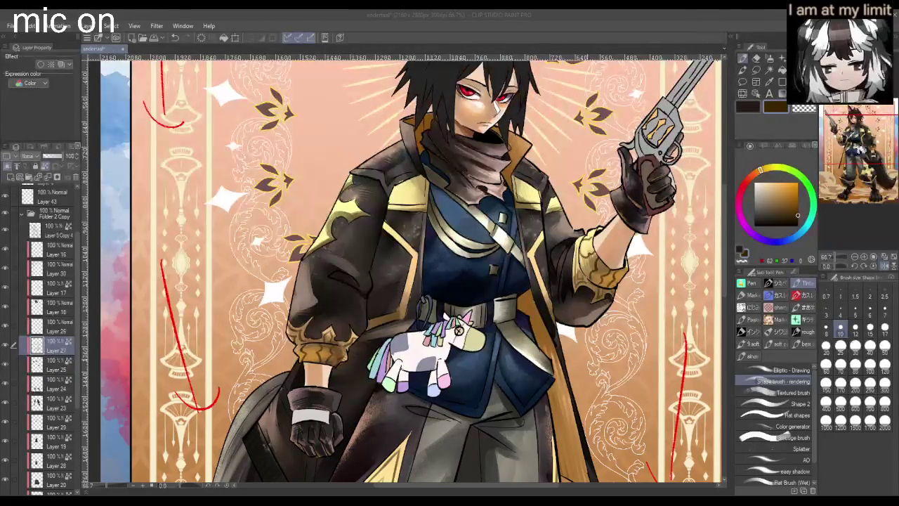
key("ctrl+0")
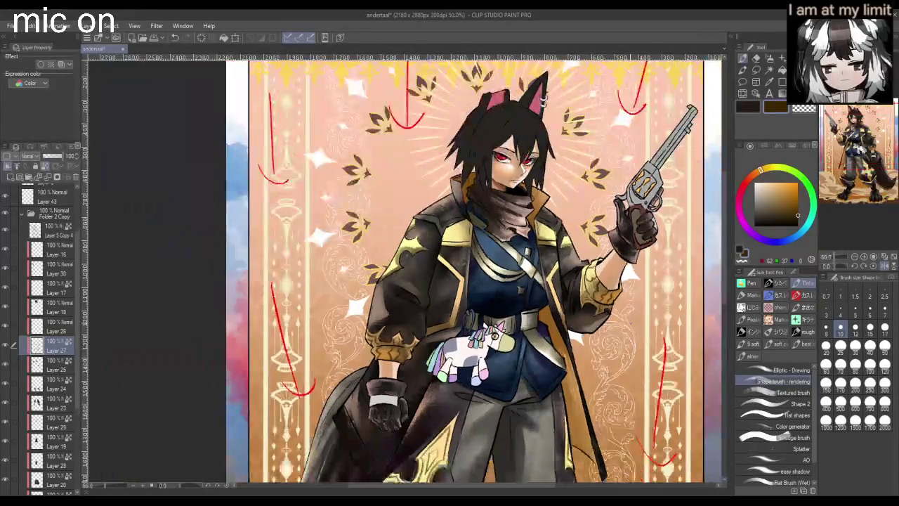
- Darken the sleeve edge and the left edge of the gun-arm gold cuff
key("ctrl+alt+0")
scroll(619, 288, "up", 1)
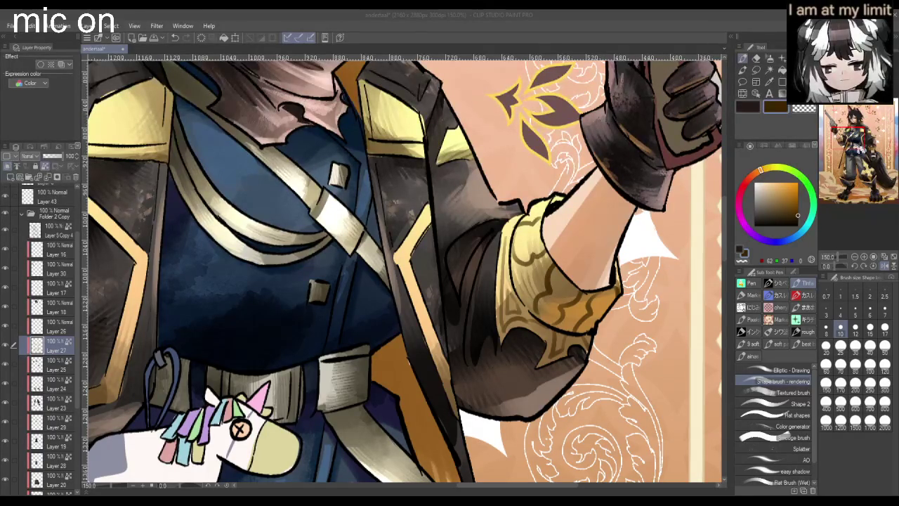
key("ctrl+0")
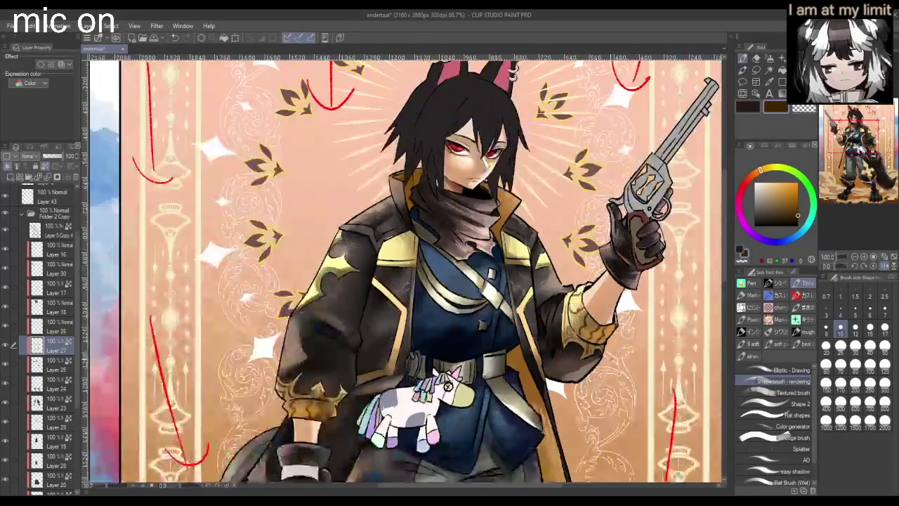
scroll(404, 274, "up", 5)
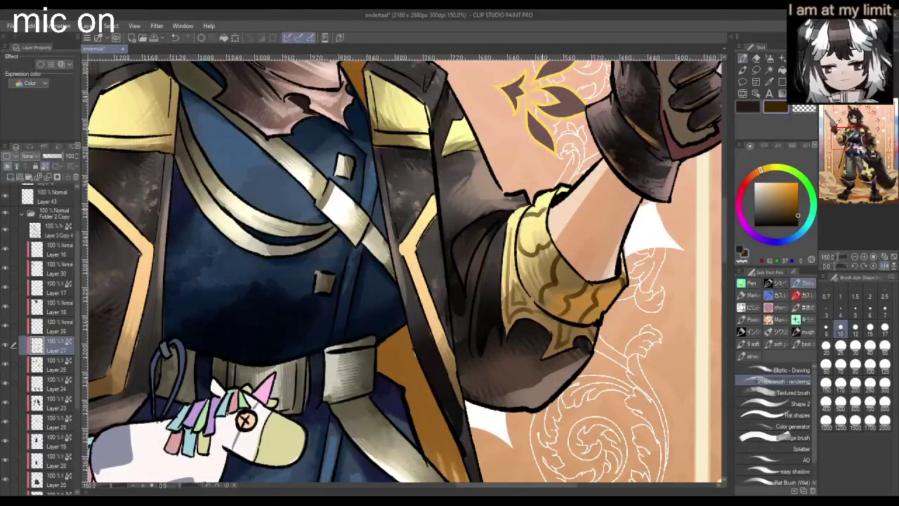
mouse_move(555, 191)
left_mouse_down()
mouse_move(574, 193)
mouse_move(546, 218)
mouse_move(534, 201)
mouse_move(541, 189)
mouse_move(553, 222)
left_mouse_up()
scroll(542, 212, "down", 3)
scroll(542, 212, "up", 3)
scroll(543, 212, "up", 2)
mouse_move(541, 131)
left_mouse_down()
mouse_move(531, 193)
mouse_move(584, 253)
mouse_move(628, 249)
left_mouse_up()
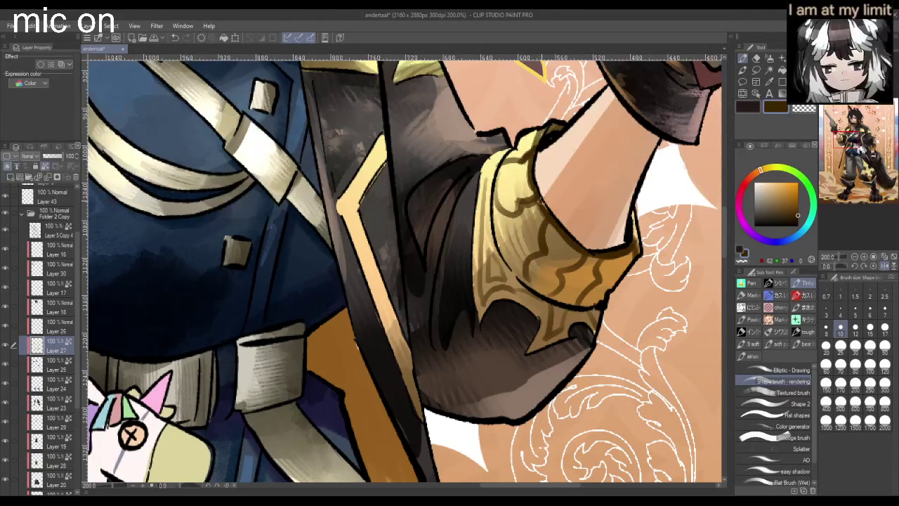
- Switch to white and try a highlight along the cuff rim, undoing it
left_click(541, 144, "alt")
left_click(555, 79, "alt")
left_click_drag(542, 129, 529, 179)
key("ctrl+z")
- Redraw the white highlight along the gun-arm cuff rim
left_click_drag(535, 153, 530, 203)
scroll(536, 173, "down", 3)
scroll(536, 173, "down", 2)
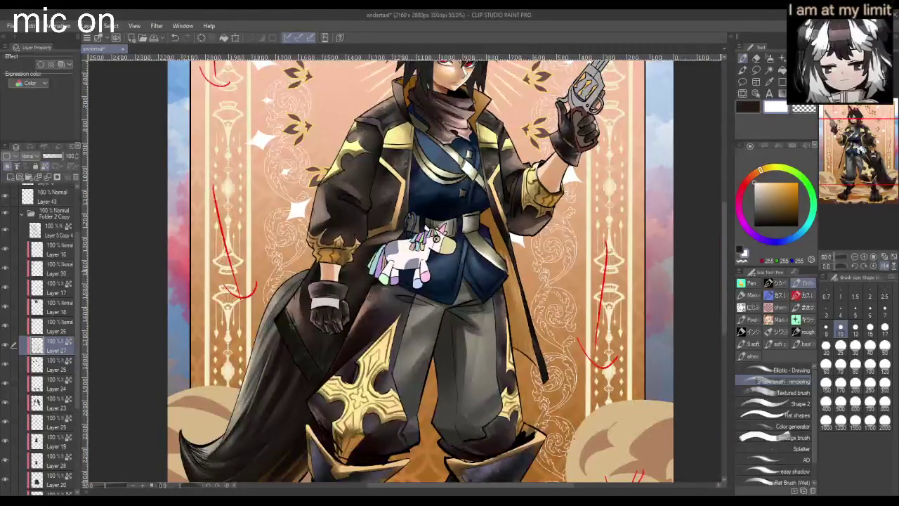
scroll(536, 173, "down", 2)
scroll(323, 319, "up", 2)
scroll(323, 319, "up", 2)
scroll(323, 319, "down", 1)
scroll(323, 320, "up", 3)
- Brush white highlights on the gold cross's edge and centre, undoing two misplaced strokes
left_click_drag(337, 367, 395, 305)
key("ctrl+z")
left_click_drag(336, 370, 445, 251)
key("ctrl+z")
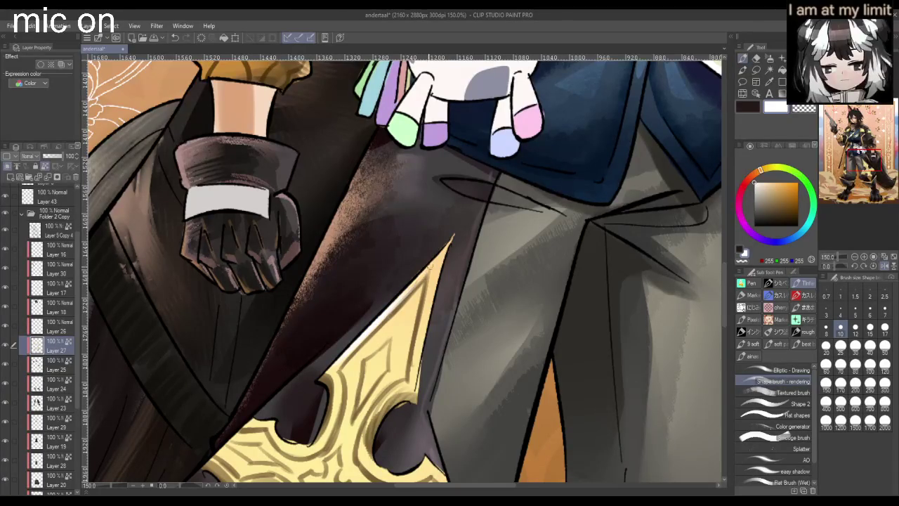
mouse_move(385, 348)
left_mouse_down()
mouse_move(364, 386)
mouse_move(369, 371)
left_mouse_up()
scroll(375, 366, "down", 2)
scroll(375, 366, "down", 1)
scroll(310, 349, "up", 3)
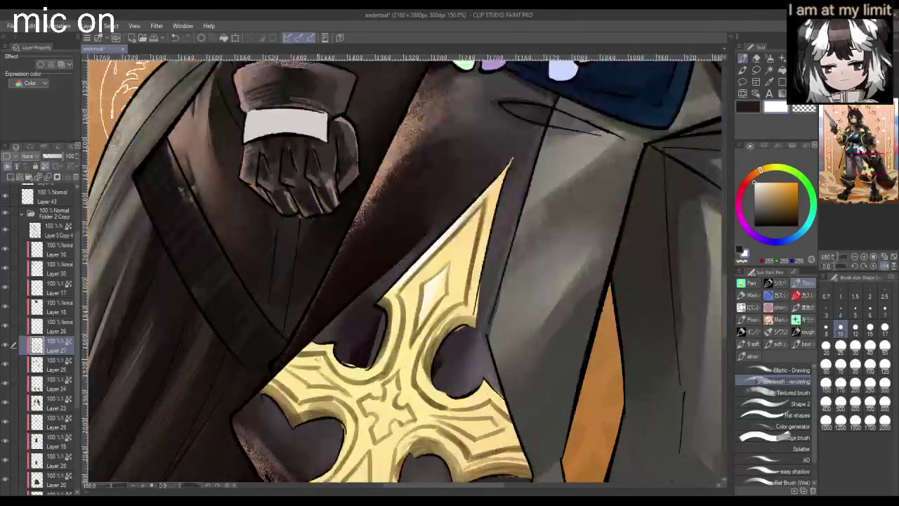
- Highlight the cross's upper-left edge, inner right curve and centre in white
mouse_move(309, 348)
left_mouse_down()
mouse_move(328, 349)
mouse_move(357, 373)
mouse_move(362, 363)
mouse_move(383, 364)
left_mouse_up()
left_click_drag(436, 330, 424, 383)
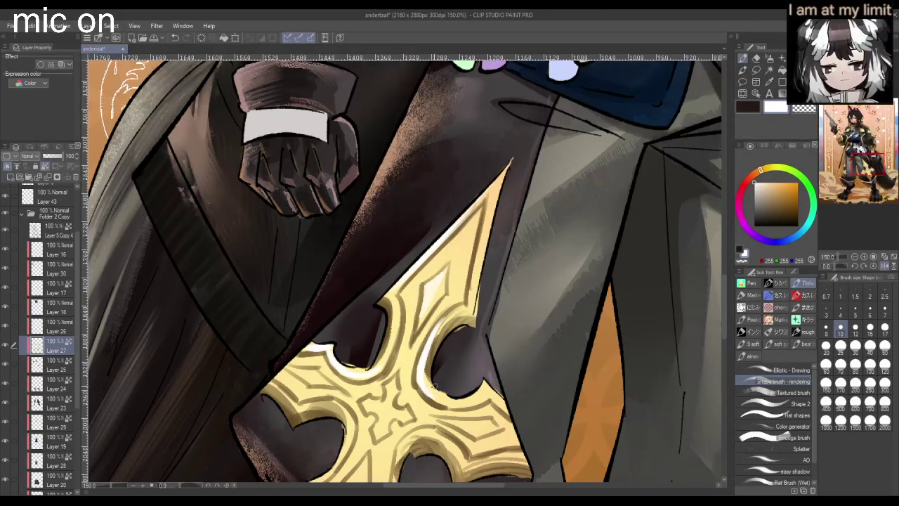
scroll(424, 385, "down", 5)
scroll(449, 304, "up", 3)
scroll(449, 303, "up", 2)
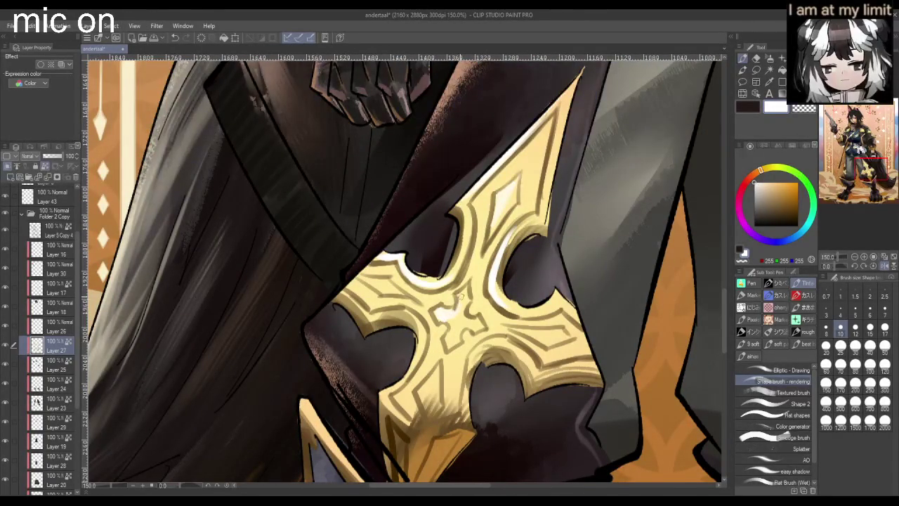
left_click_drag(448, 310, 457, 320)
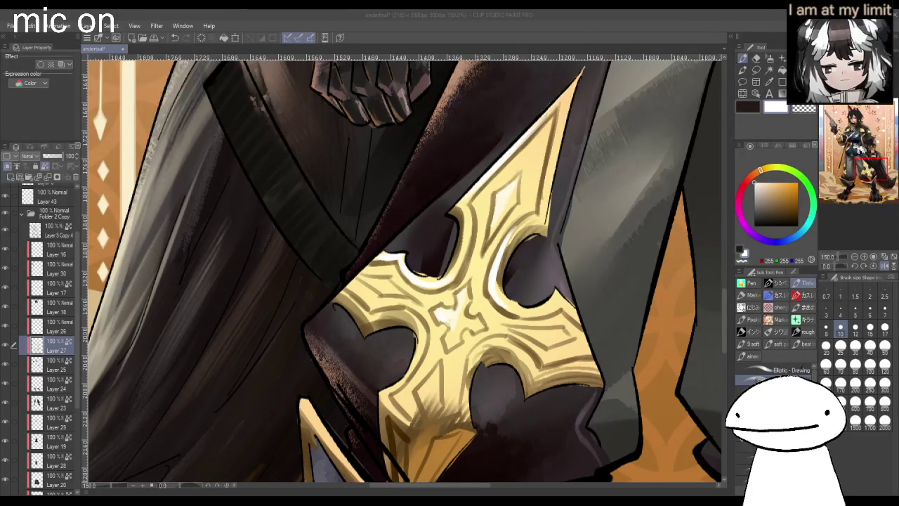
key("alt+Tab")
left_click(523, 225)
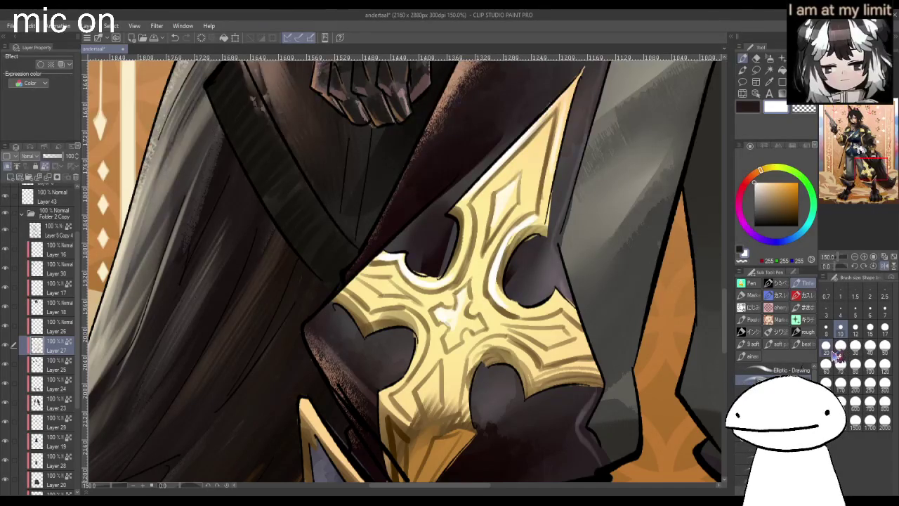
- Switch to a larger brush size, then another size, while zooming around the figure
left_click(840, 349)
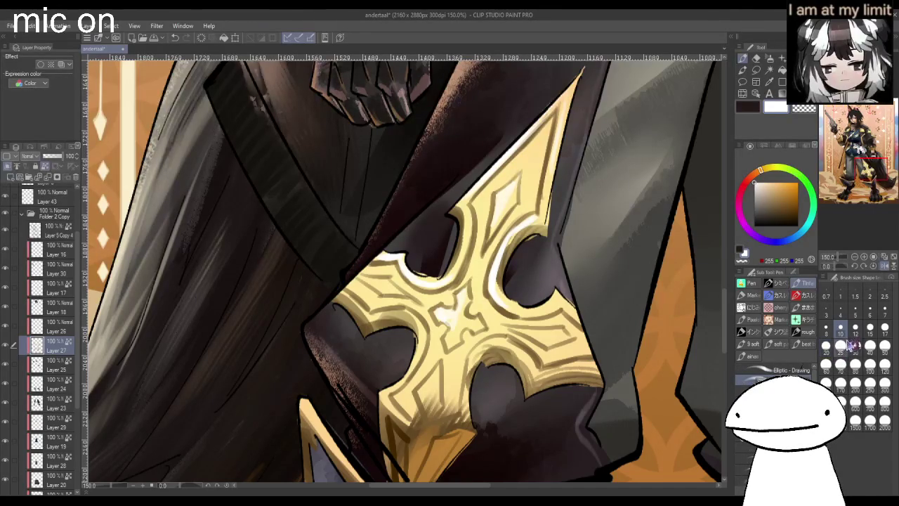
key("ctrl+alt+0")
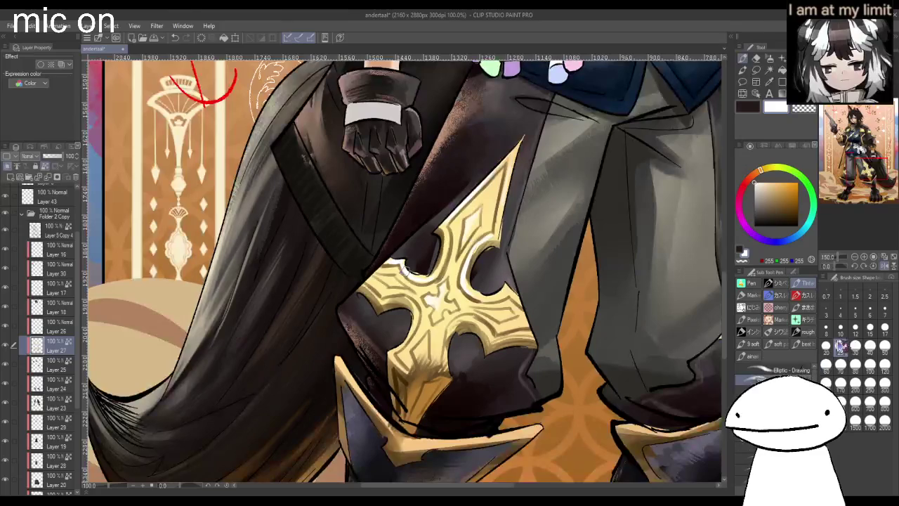
scroll(490, 243, "down", 1)
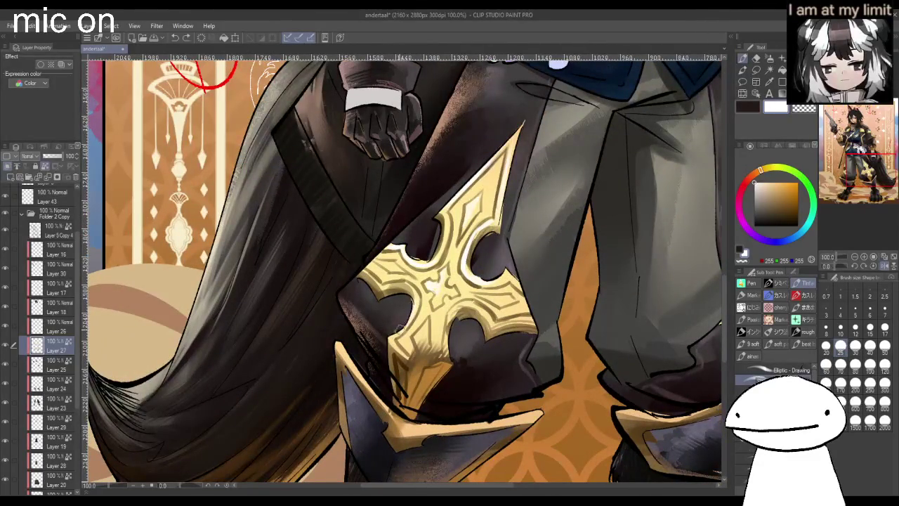
scroll(408, 319, "down", 1)
scroll(403, 318, "up", 1)
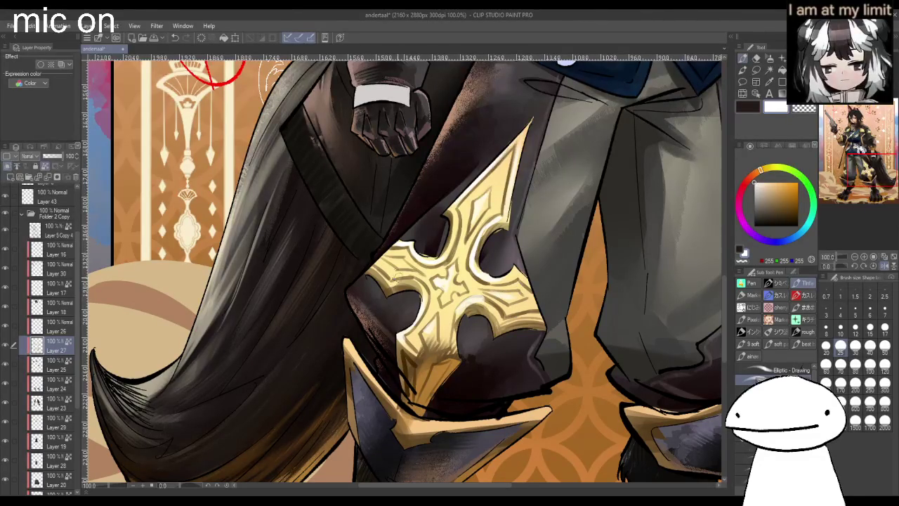
scroll(408, 264, "down", 3)
scroll(520, 235, "up", 2)
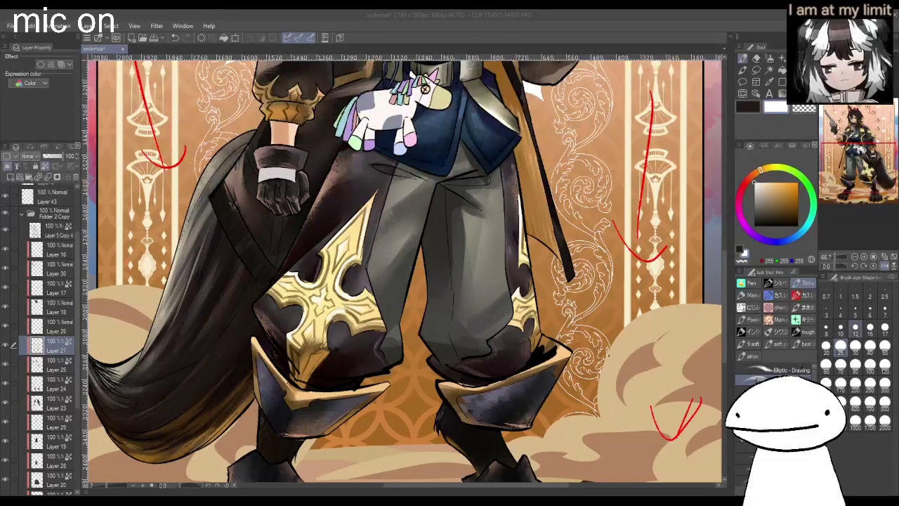
left_click(855, 328)
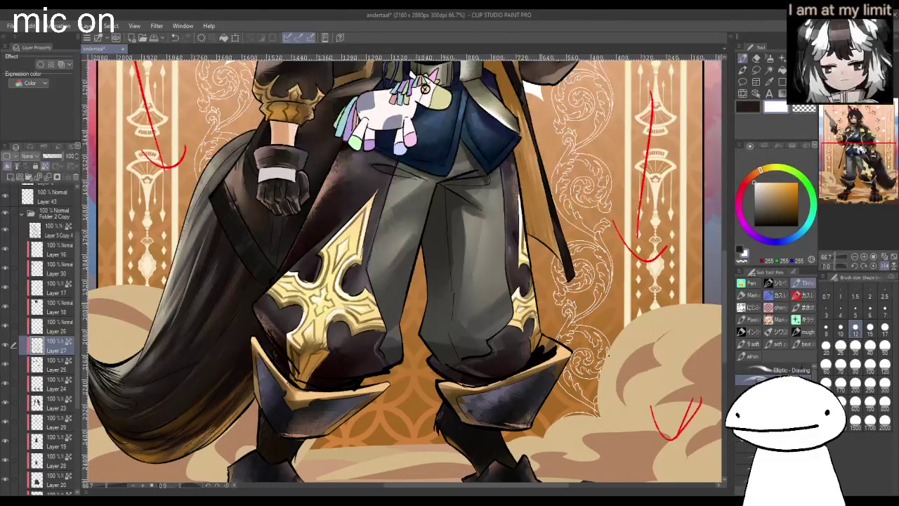
scroll(404, 270, "down", 3)
scroll(404, 270, "down", 3)
scroll(404, 270, "up", 1)
scroll(478, 271, "up", 2)
scroll(404, 271, "up", 1)
scroll(404, 271, "down", 3)
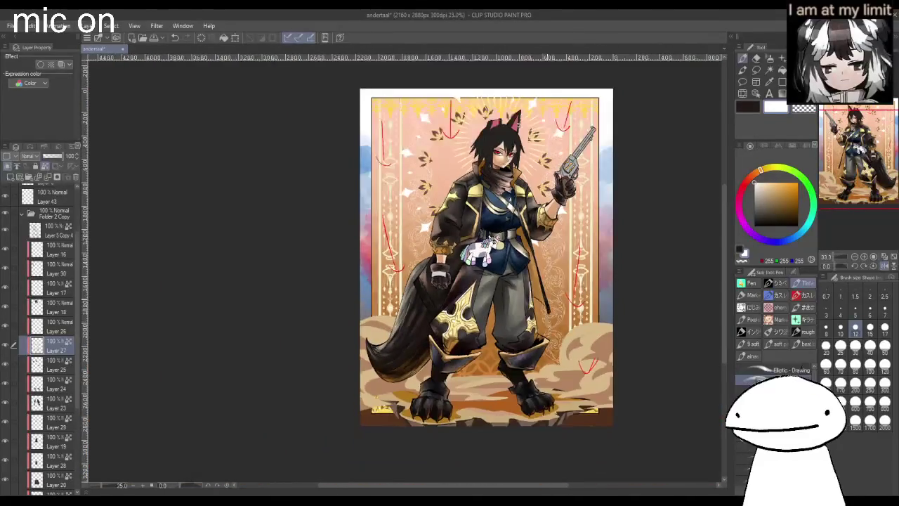
scroll(453, 330, "up", 3)
scroll(456, 337, "up", 1)
- Sample a pale yellow-tan colour from the artwork with the eyedropper
left_click(455, 341, "alt")
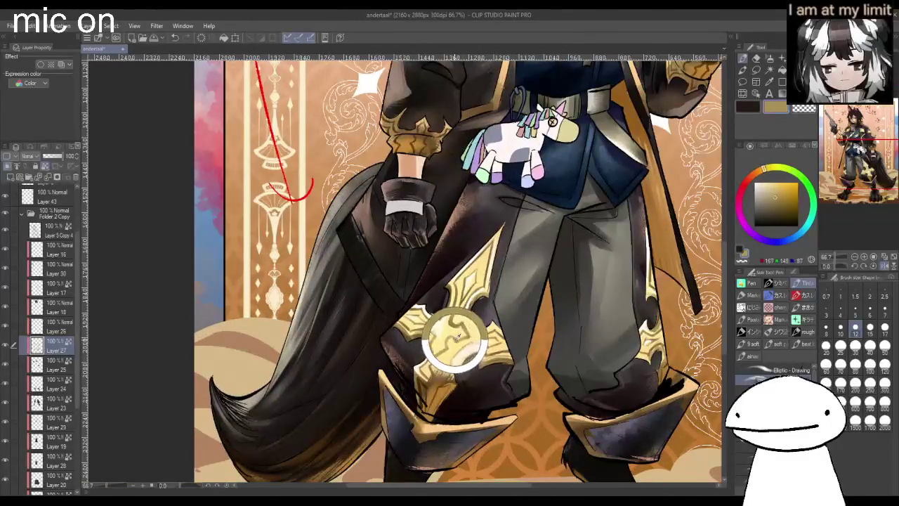
left_click(450, 355, "alt")
scroll(450, 355, "down", 3)
scroll(449, 355, "up", 2)
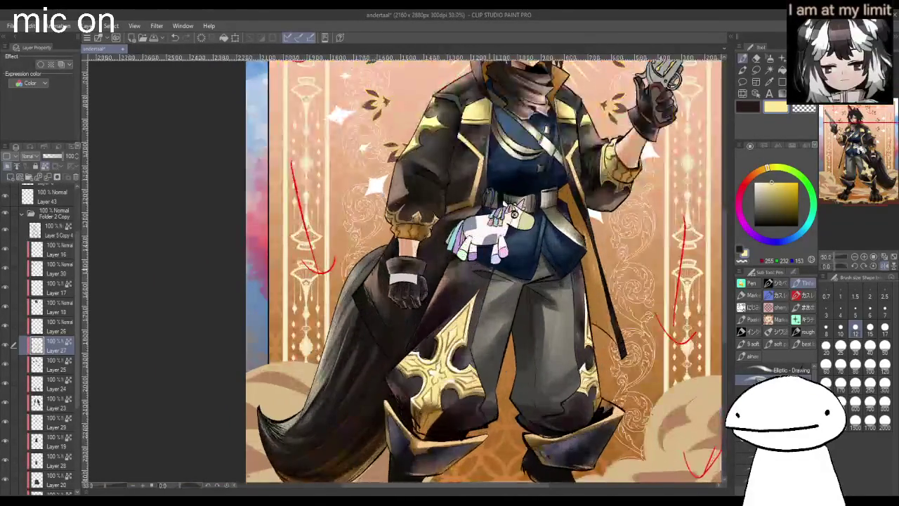
scroll(461, 326, "down", 1)
scroll(461, 327, "down", 1)
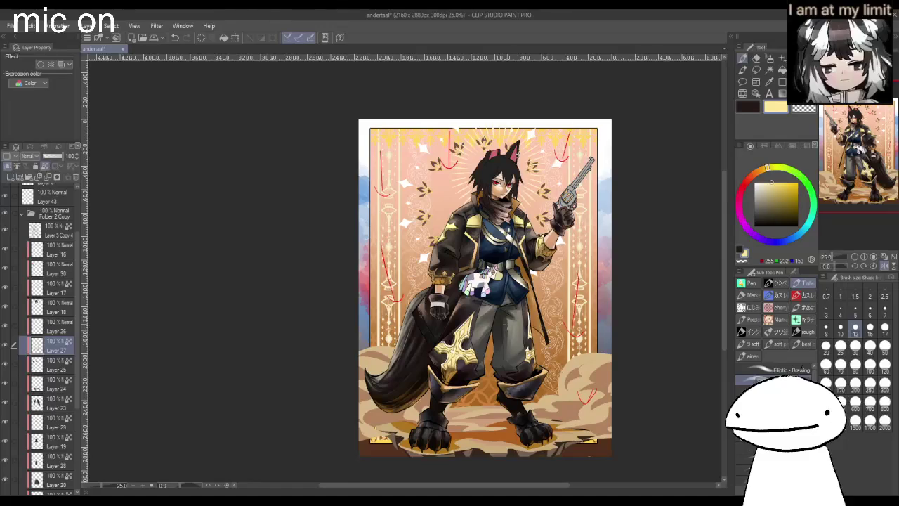
scroll(405, 271, "down", 1)
scroll(441, 264, "up", 1)
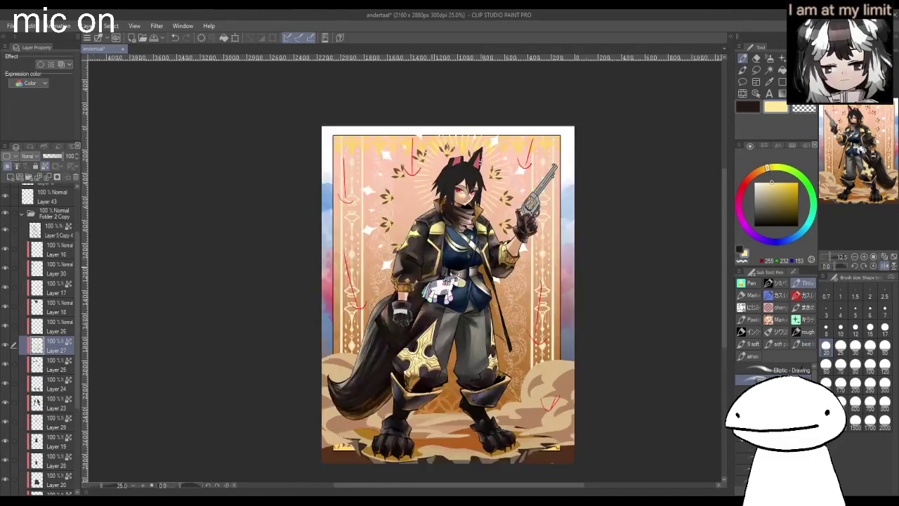
scroll(386, 232, "up", 2)
scroll(387, 232, "up", 2)
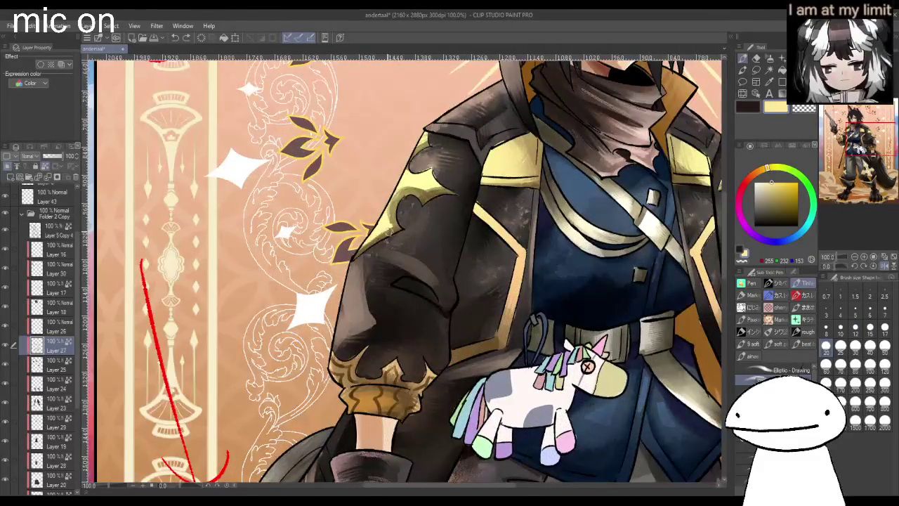
- Pick dark brown at brush size 10 and shade the jacket shoulder, undoing one stroke
left_click(388, 231, "alt")
left_click(788, 212)
left_click(841, 327)
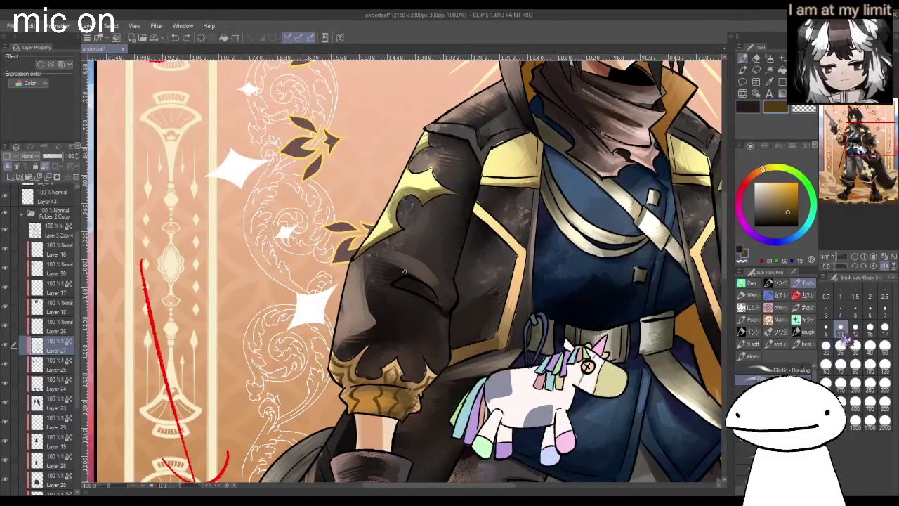
mouse_move(393, 192)
left_mouse_down()
mouse_move(435, 177)
mouse_move(419, 185)
mouse_move(436, 175)
mouse_move(427, 183)
mouse_move(417, 173)
left_mouse_up()
key("ctrl+z")
key("ctrl+z")
key("ctrl+z")
key("ctrl+z")
scroll(407, 267, "down", 3)
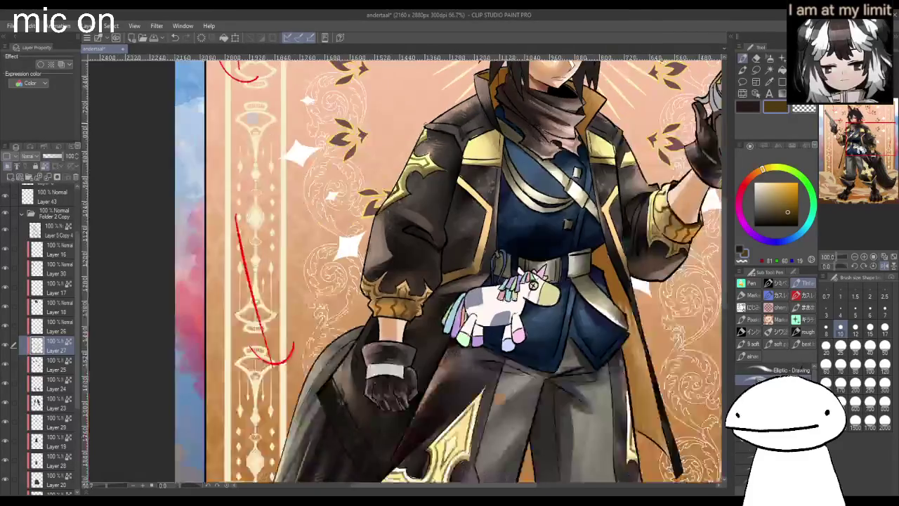
scroll(407, 267, "up", 3)
scroll(430, 345, "down", 2)
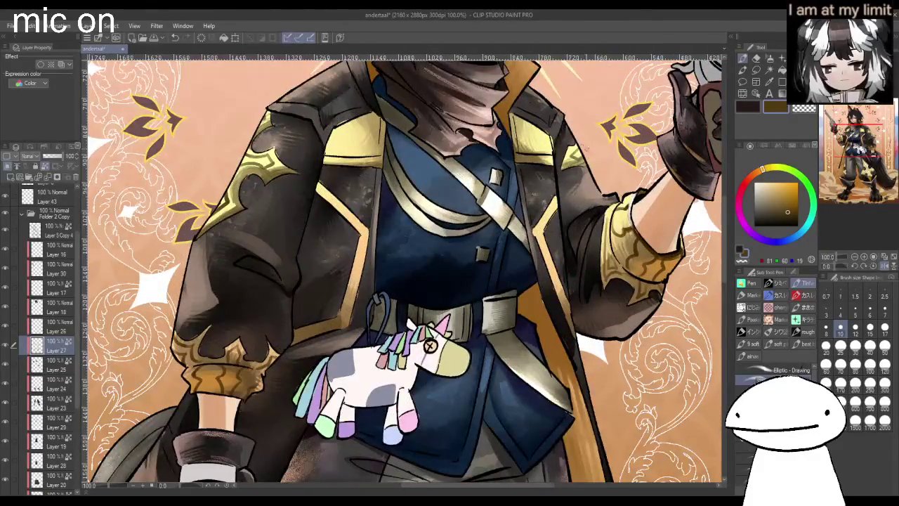
scroll(430, 344, "down", 1)
scroll(513, 242, "up", 1)
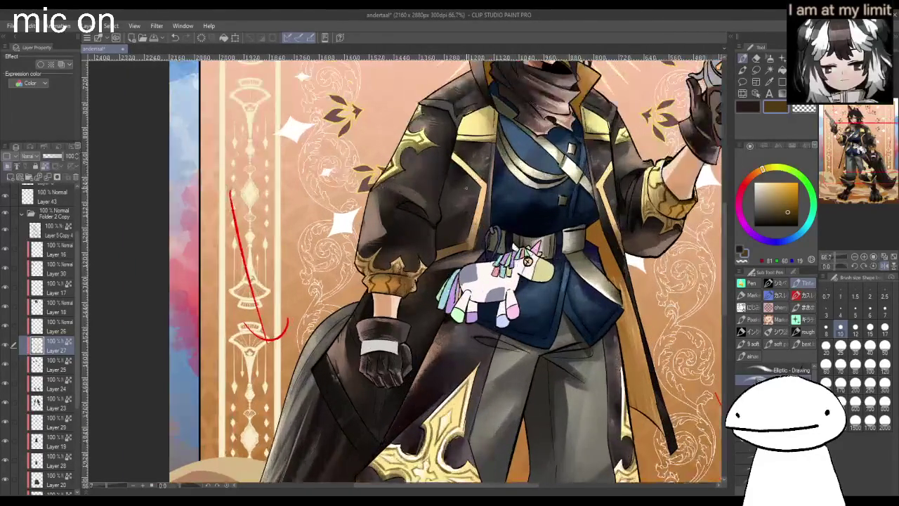
scroll(562, 246, "up", 2)
scroll(614, 251, "up", 1)
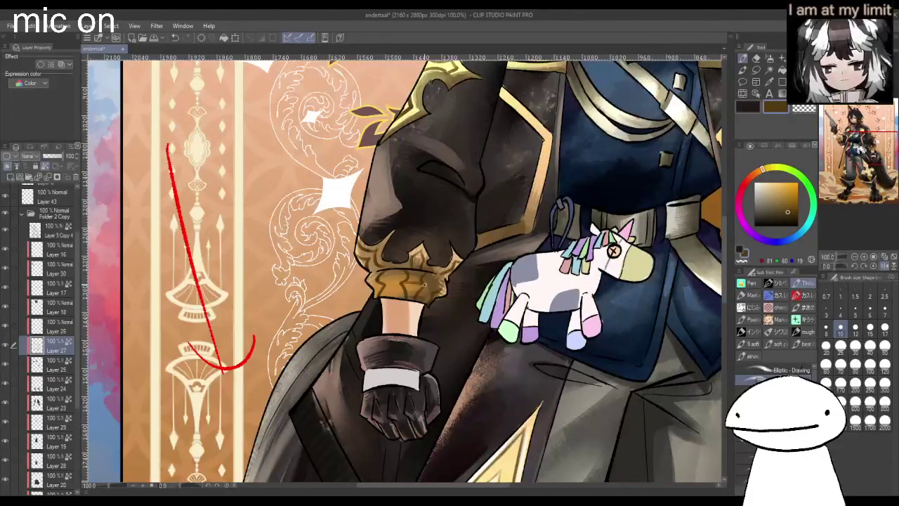
- Enlarge the brush and add light highlights to the raised arm's gold cuff
key("bracketright")
key("bracketright")
key("bracketright")
key("bracketright")
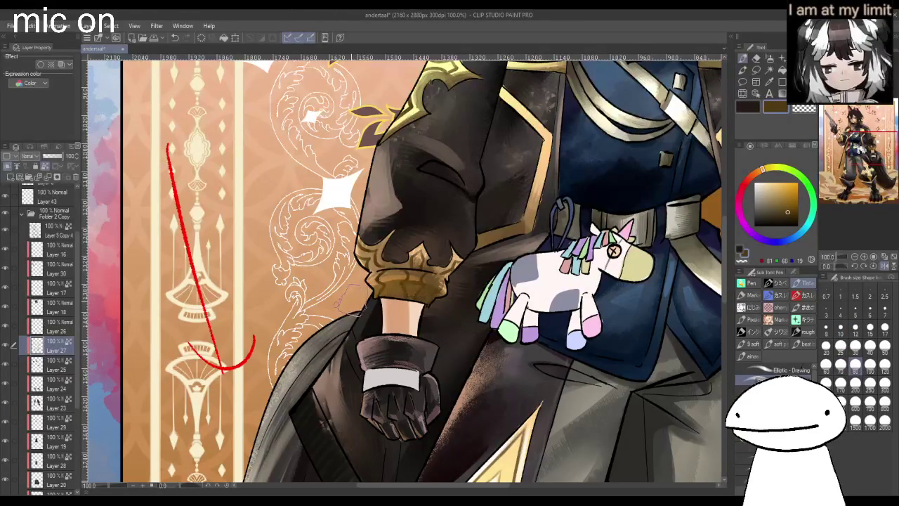
scroll(450, 325, "down", 3)
scroll(619, 267, "up", 1)
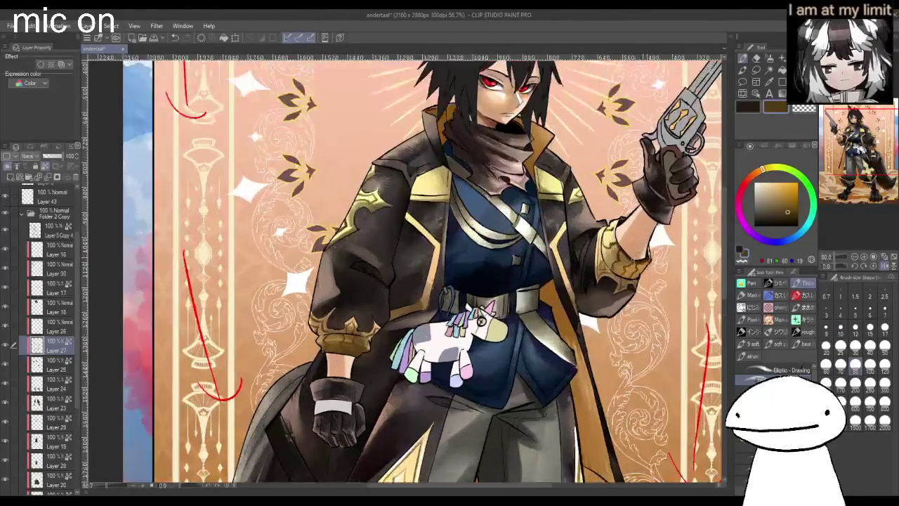
left_click_drag(622, 260, 650, 271)
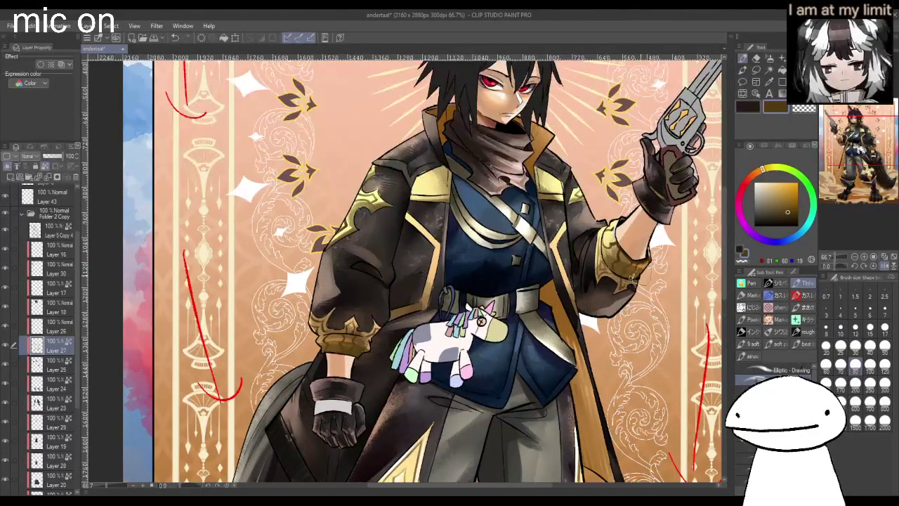
scroll(641, 264, "down", 2)
scroll(604, 351, "up", 2)
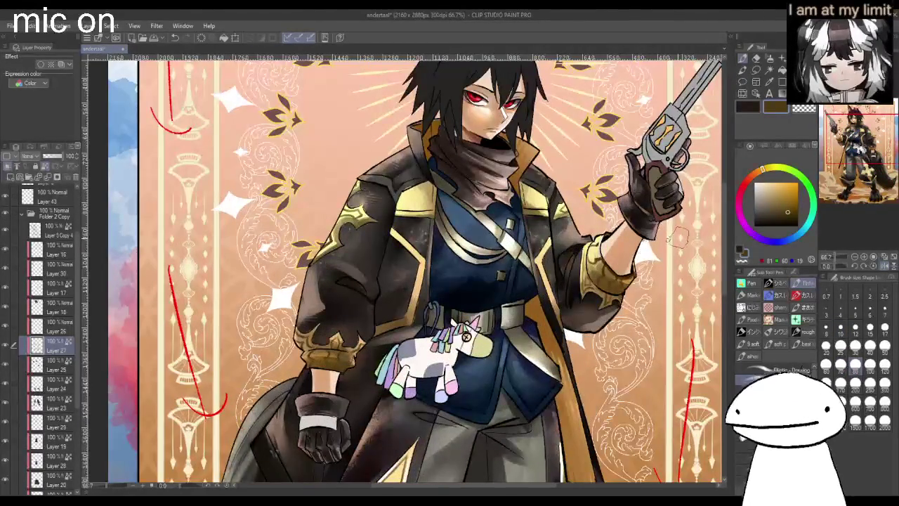
scroll(359, 226, "up", 1)
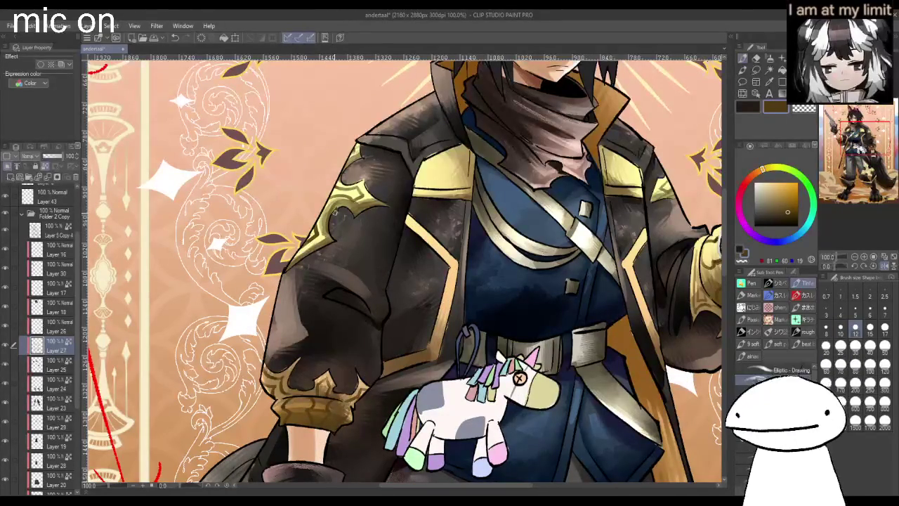
- Select a lighter gold tone, inspect the canvas, then choose a darker brown
left_click(782, 191)
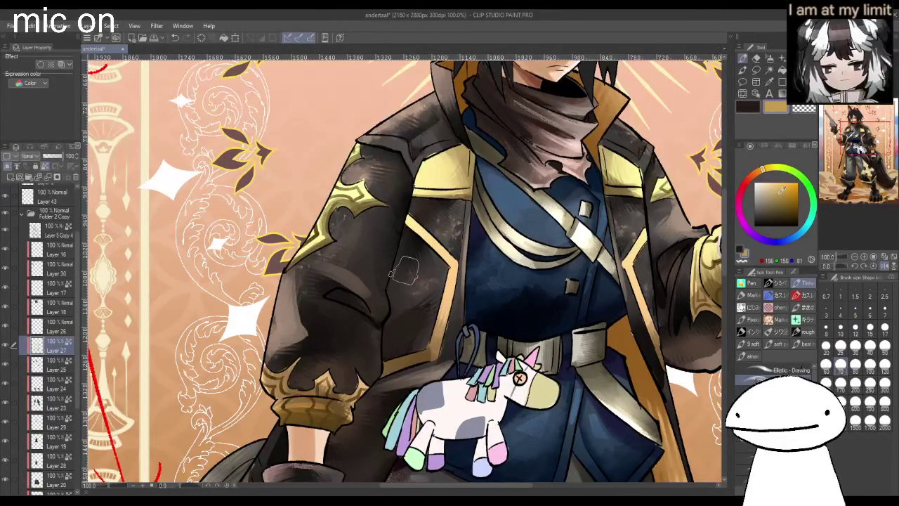
left_click_drag(782, 190, 773, 181)
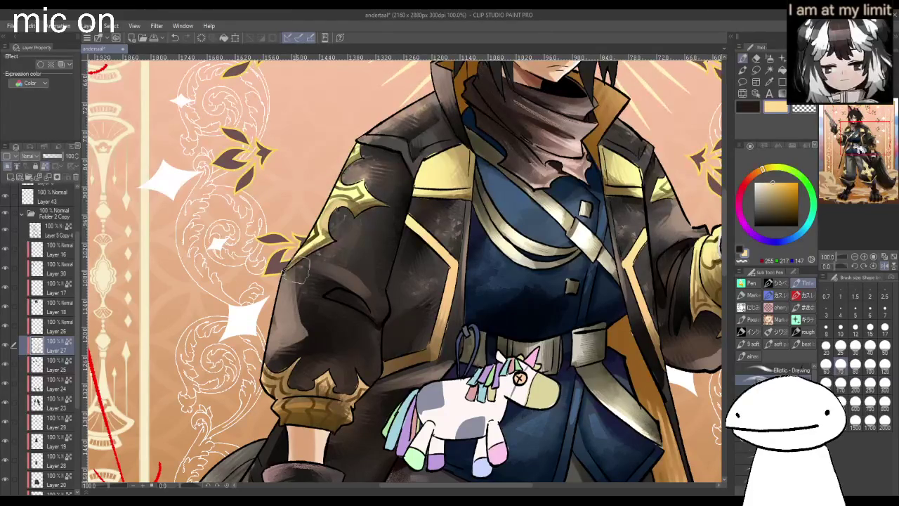
scroll(365, 211, "down", 4)
scroll(427, 201, "up", 1)
scroll(657, 258, "up", 1)
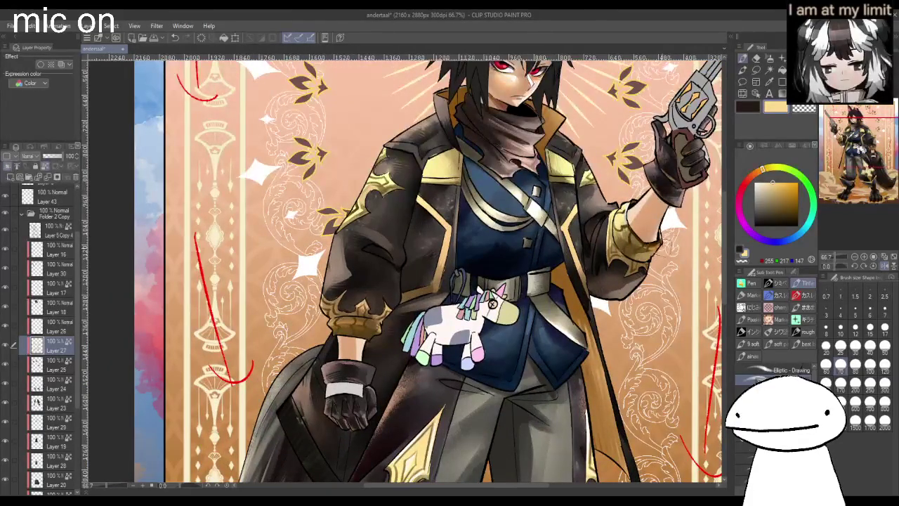
scroll(689, 237, "down", 1)
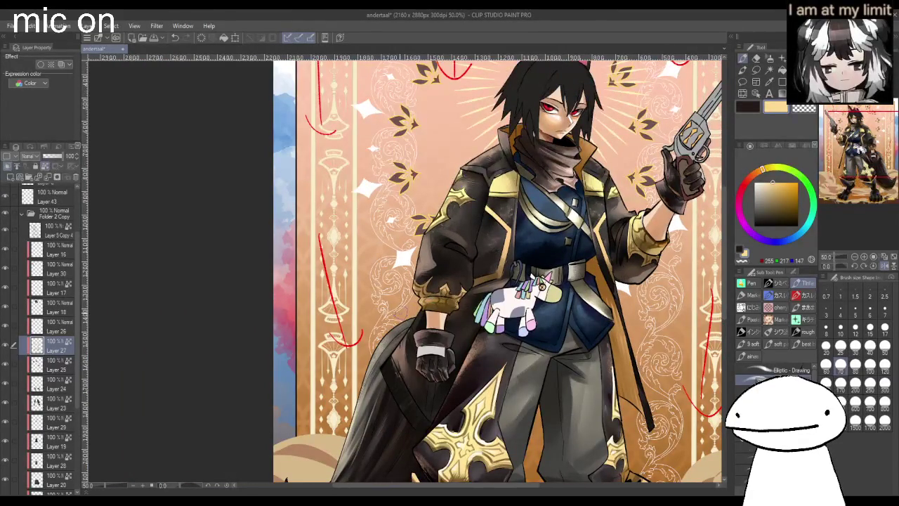
scroll(453, 289, "down", 4)
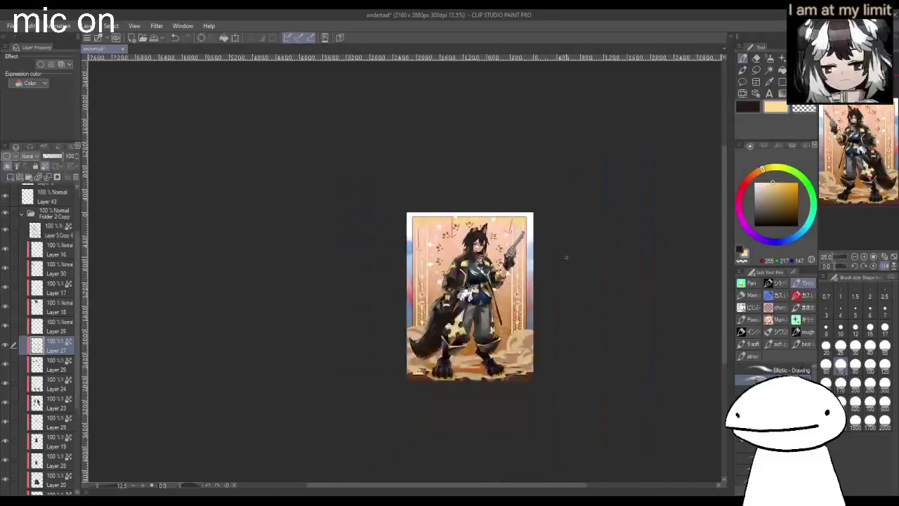
scroll(536, 284, "up", 3)
scroll(243, 288, "up", 2)
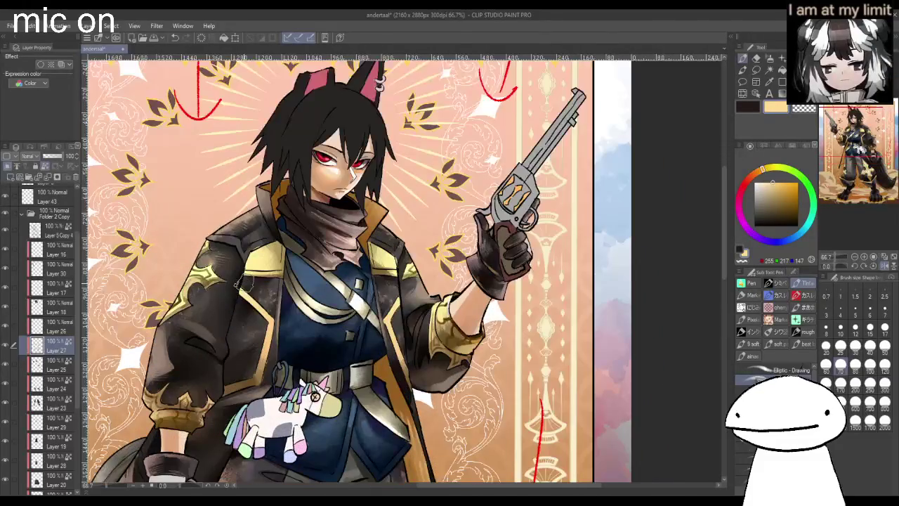
scroll(237, 285, "down", 1)
scroll(238, 284, "up", 1)
scroll(238, 284, "up", 1)
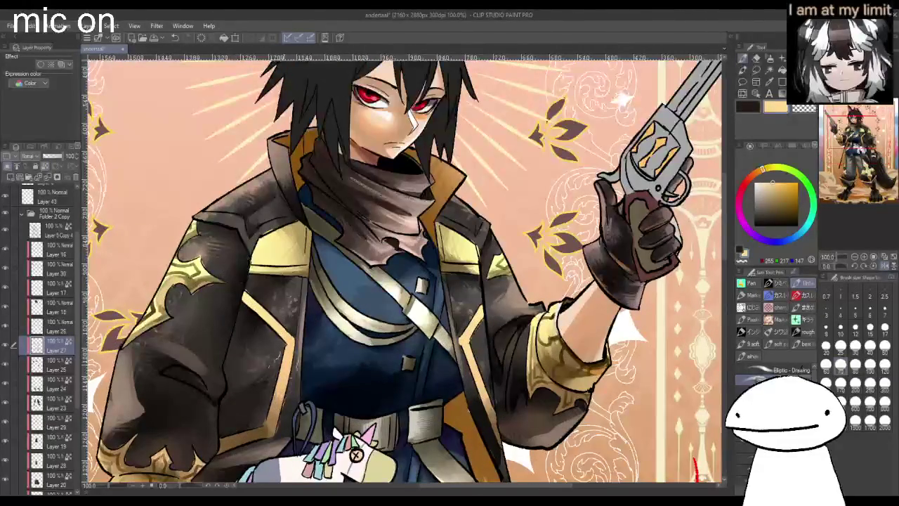
left_click(792, 210)
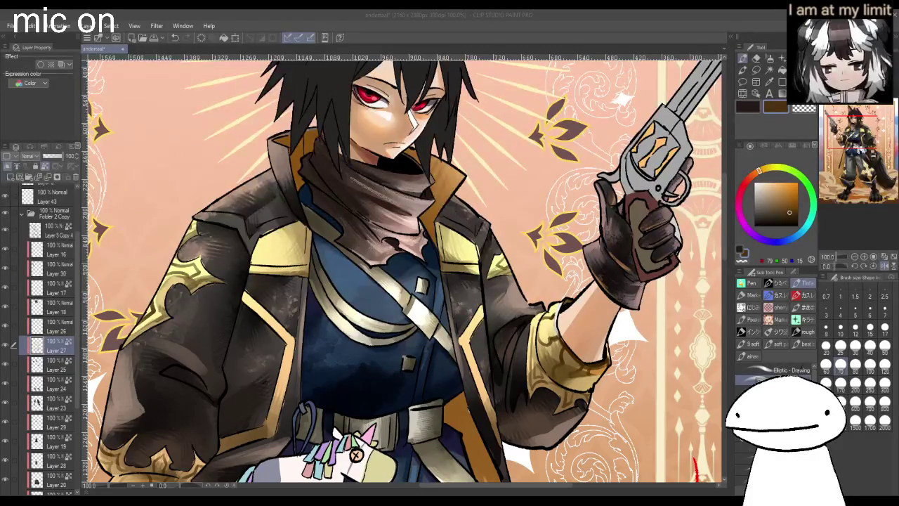
- Zoom in close and, with a small brush, shade the jacket and right lapel darker
key("ctrl+minus")
key("ctrl+minus")
key("ctrl+minus")
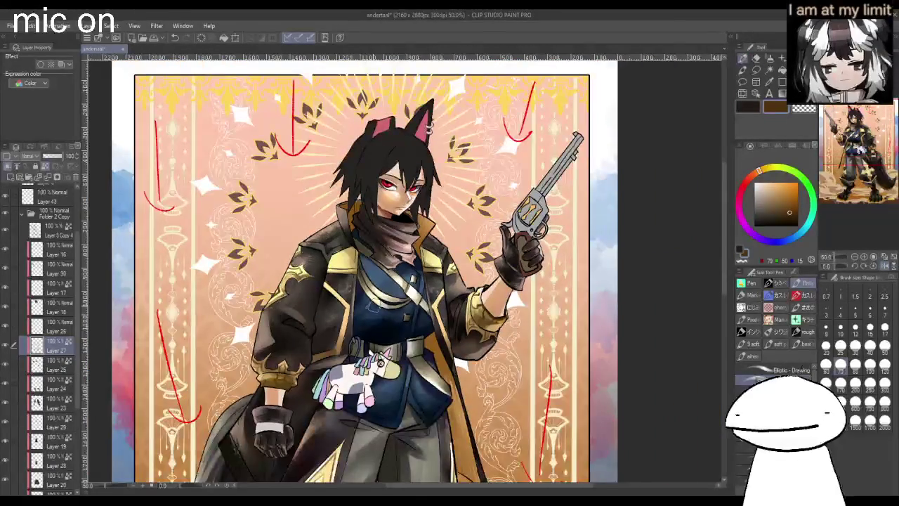
key("ctrl+minus")
key("ctrl+plus")
key("ctrl+plus")
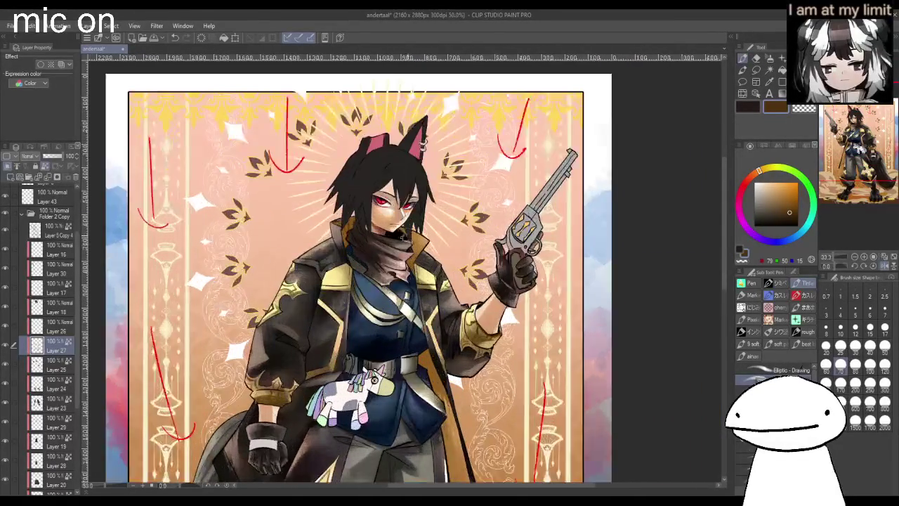
key("ctrl+plus")
key("ctrl+plus")
left_click(794, 214)
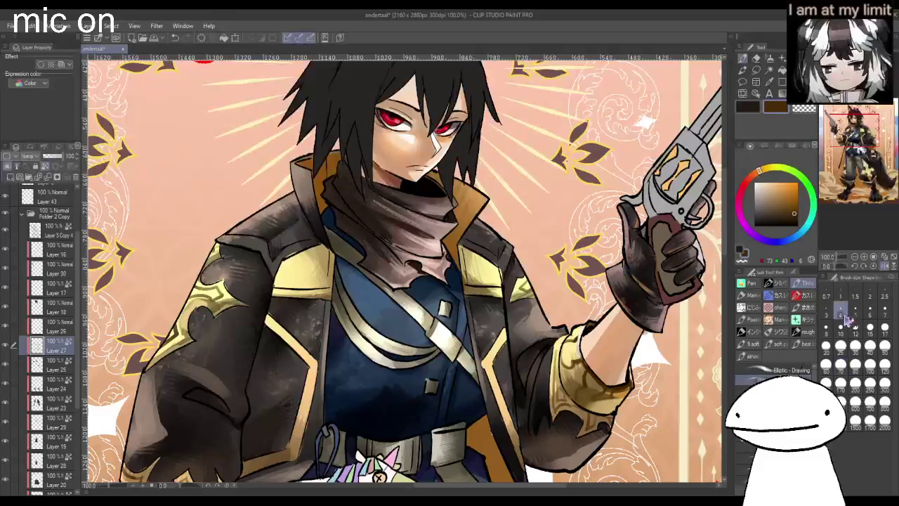
left_click_drag(279, 274, 298, 271)
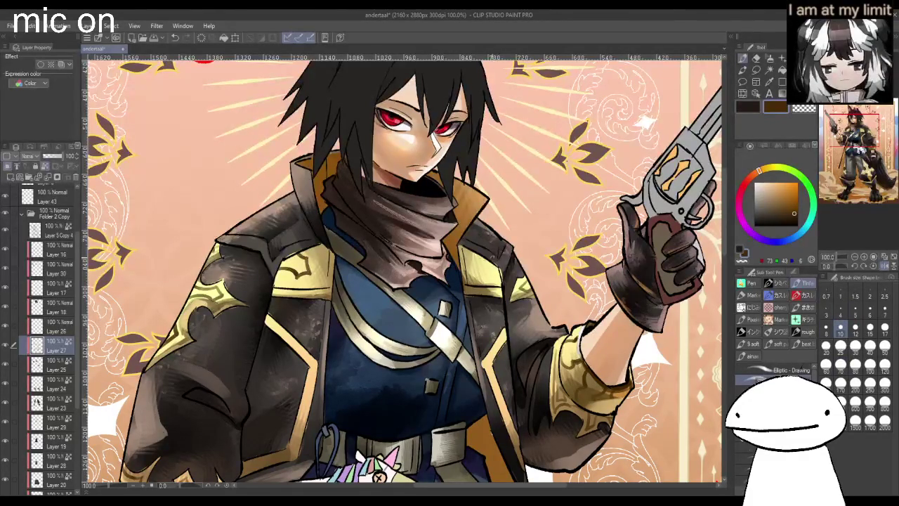
mouse_move(483, 259)
left_mouse_down()
mouse_move(485, 276)
mouse_move(506, 261)
left_mouse_up()
- Darken the left lapel edge, shoulder and lapel trims, undoing one trim mark
left_click_drag(318, 274, 329, 249)
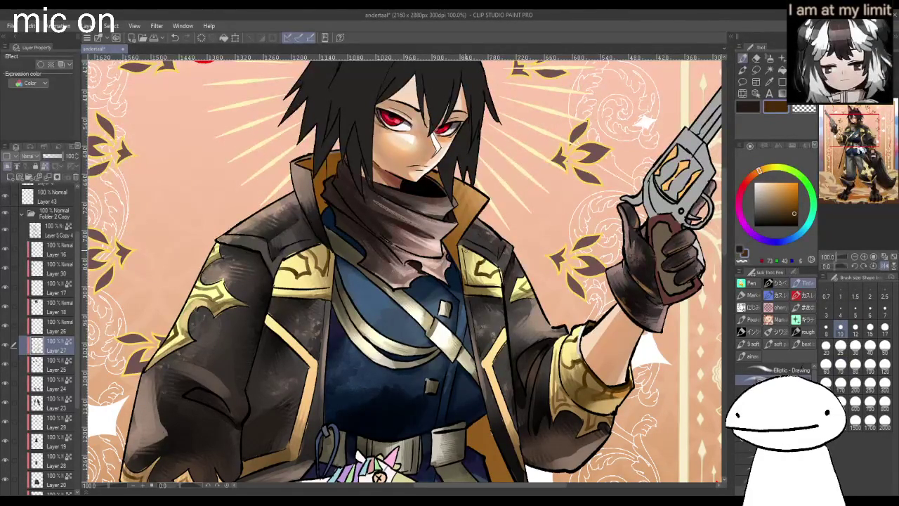
left_click_drag(274, 276, 284, 290)
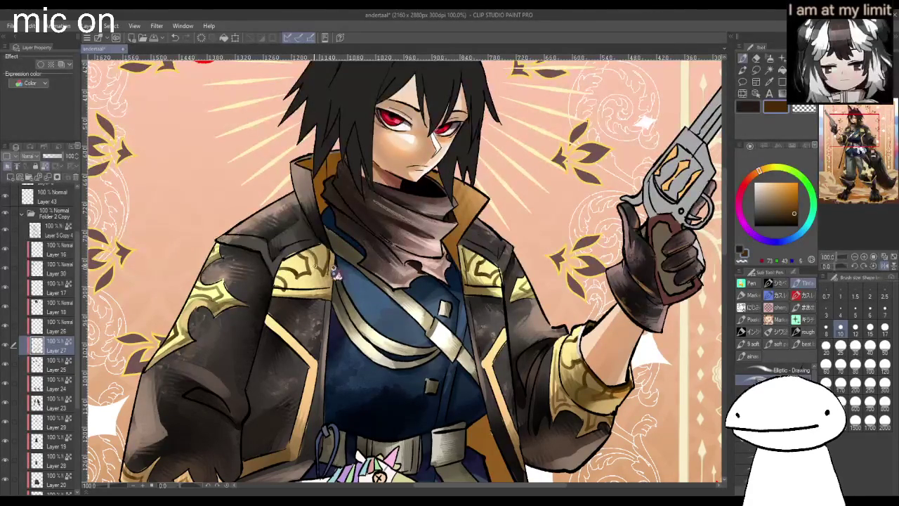
left_click_drag(304, 284, 321, 281)
key("ctrl+z")
left_click_drag(465, 277, 483, 287)
scroll(378, 477, "down", 3)
- Paint white highlights along the gold shoulder trim
scroll(378, 421, "down", 1)
scroll(386, 317, "up", 3)
scroll(393, 256, "up", 3)
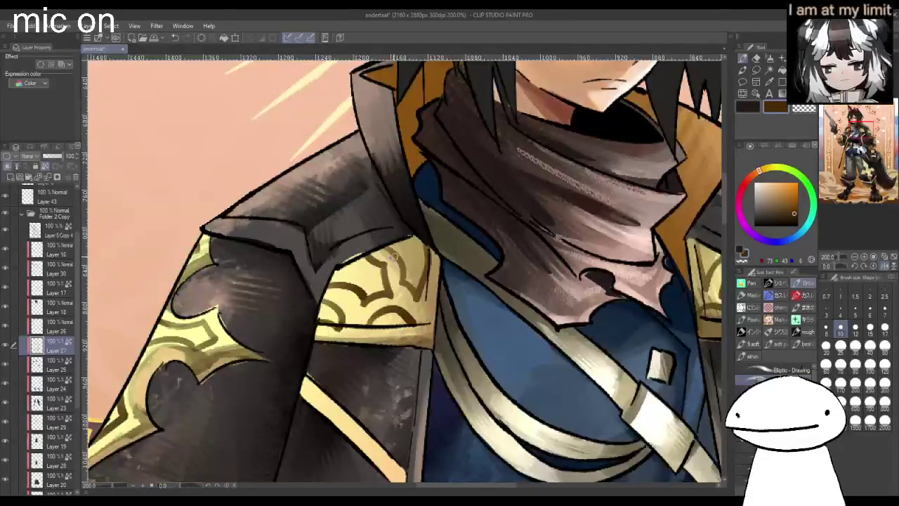
key("x")
mouse_move(359, 258)
left_mouse_down()
mouse_move(330, 278)
mouse_move(383, 265)
left_mouse_up()
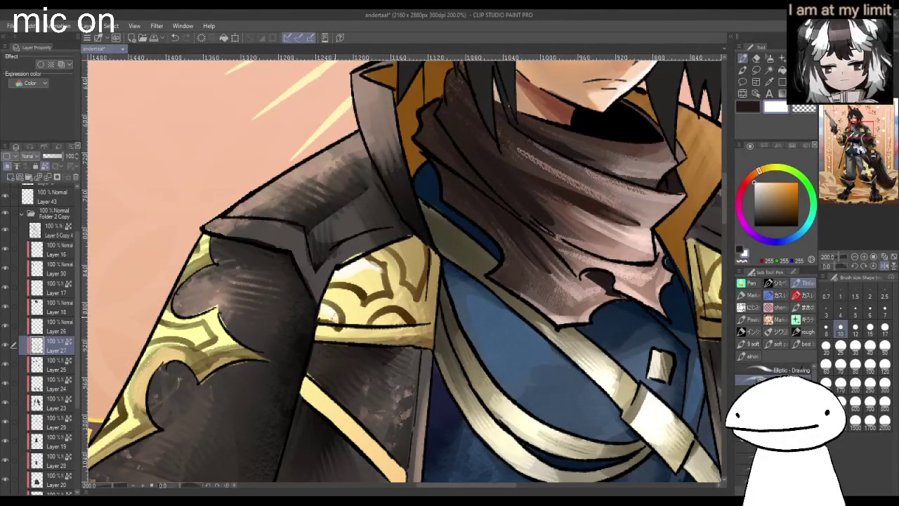
left_click_drag(415, 241, 404, 257)
- Review the framed illustration, then paint brownish shading over the shoulder armour plate
key("ctrl+minus")
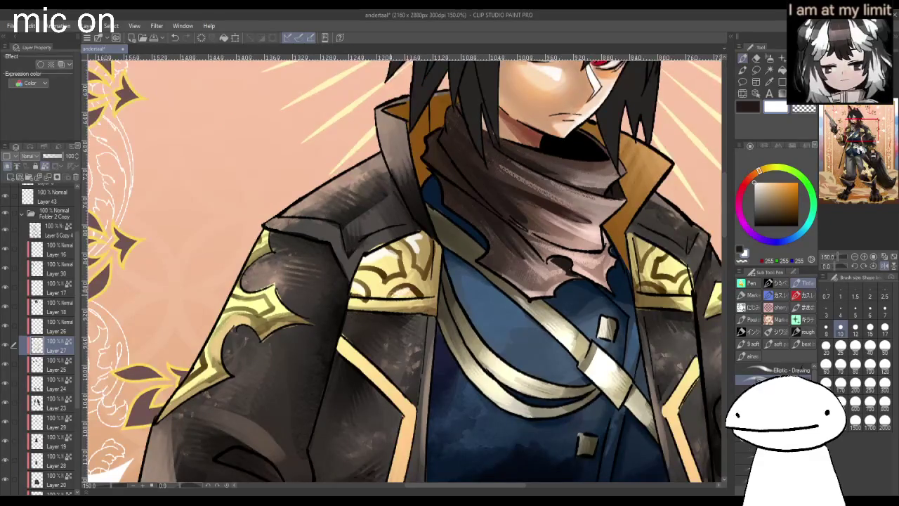
key("ctrl+minus")
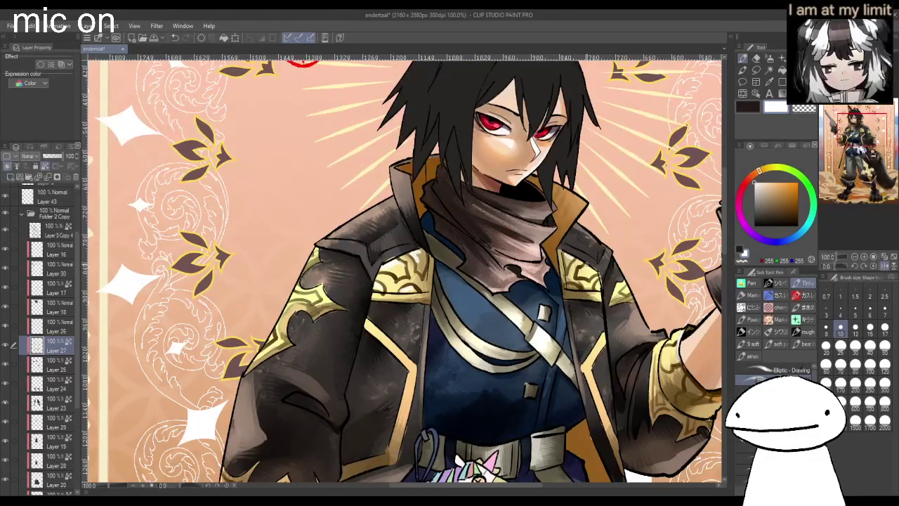
key("ctrl+minus")
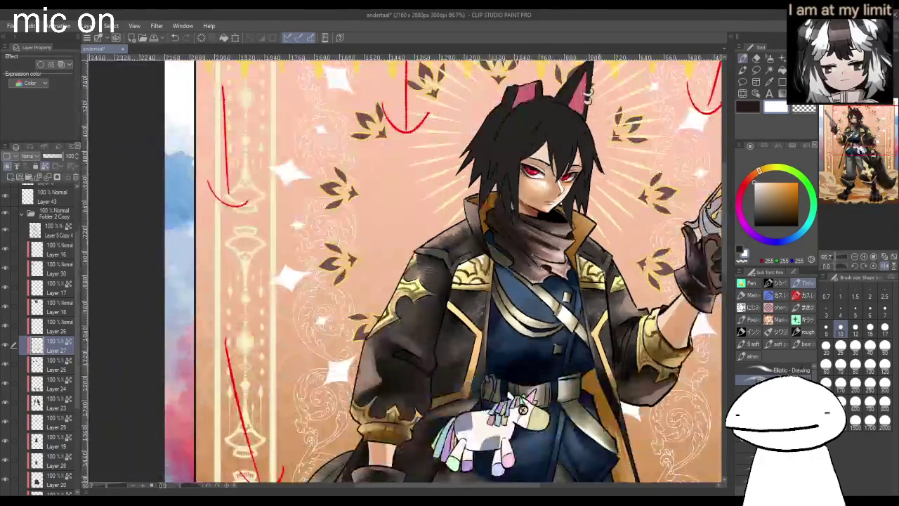
key("ctrl+minus")
key("ctrl+plus")
key("ctrl+plus")
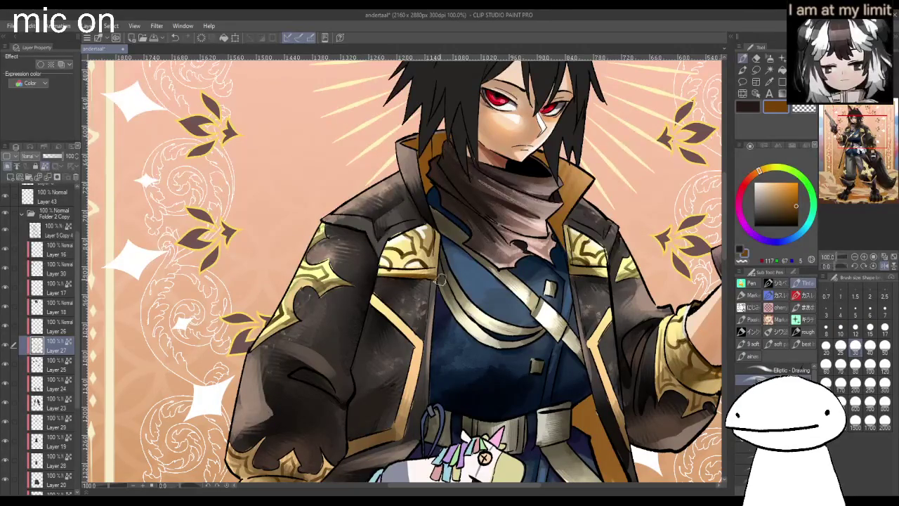
key("ctrl+minus")
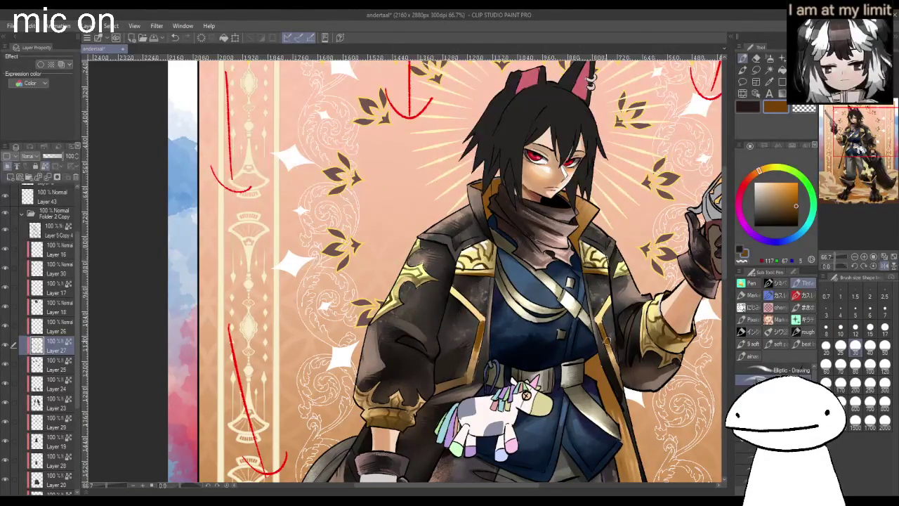
key("ctrl+minus")
key("ctrl+minus")
key("ctrl+minus")
key("ctrl+minus")
key("ctrl+plus")
key("ctrl+plus")
- Load a pale peach painting colour with a smaller brush size
key("ctrl+minus")
key("ctrl+plus")
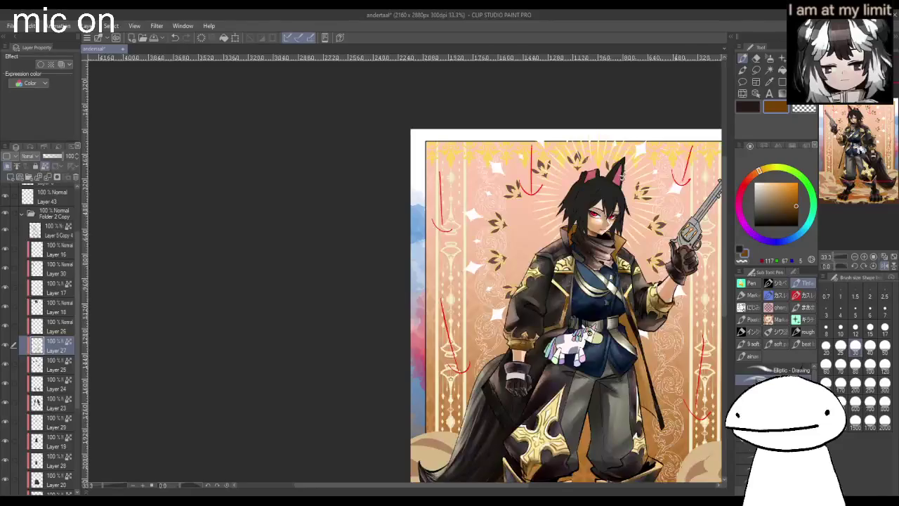
key("ctrl+plus")
key("ctrl+plus")
key("ctrl+plus")
key("ctrl+plus")
key("ctrl+plus")
mouse_move(418, 270)
left_mouse_down()
mouse_move(485, 267)
mouse_move(435, 257)
mouse_move(408, 281)
mouse_move(387, 252)
left_mouse_up()
key("ctrl+minus")
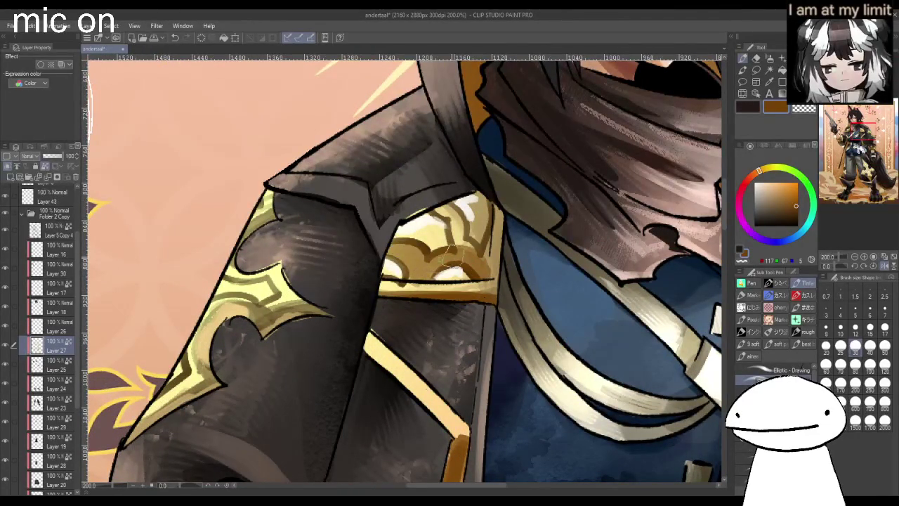
key("ctrl+minus")
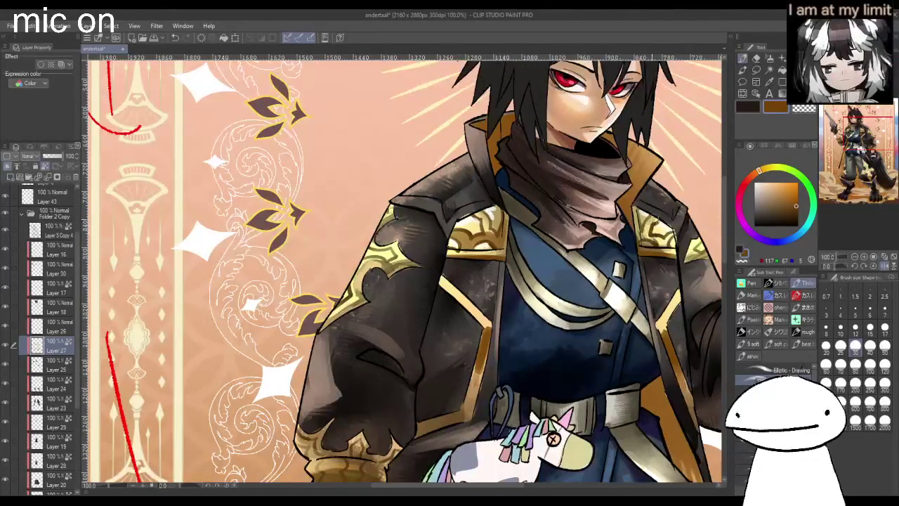
key("ctrl+minus")
key("ctrl+minus")
key("ctrl+plus")
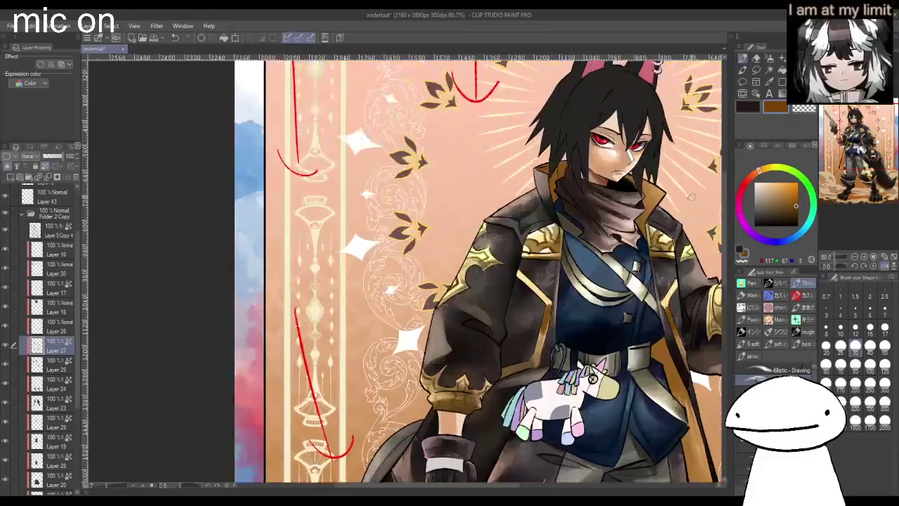
key("ctrl+plus")
key("ctrl+plus")
left_click(695, 201, "alt")
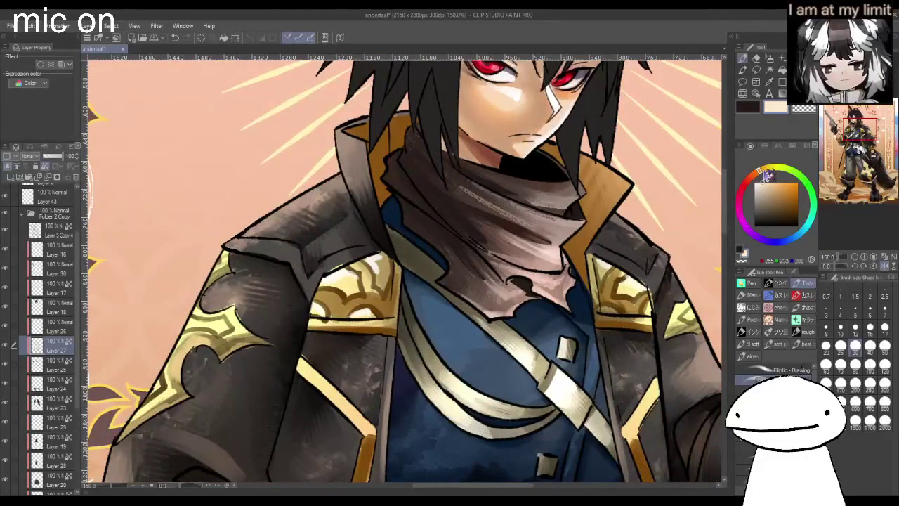
left_click(858, 309)
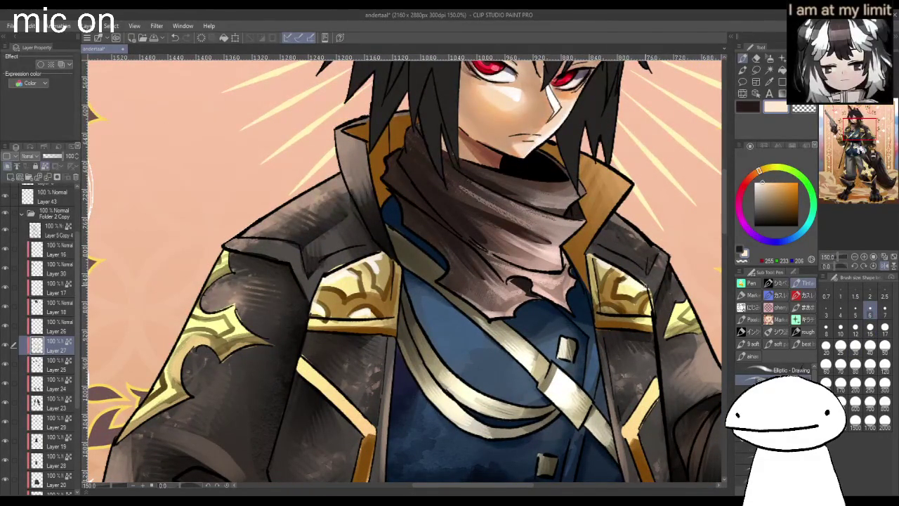
scroll(651, 328, "down", 2)
scroll(651, 328, "down", 2)
scroll(651, 327, "down", 1)
scroll(651, 328, "down", 1)
scroll(619, 432, "up", 2)
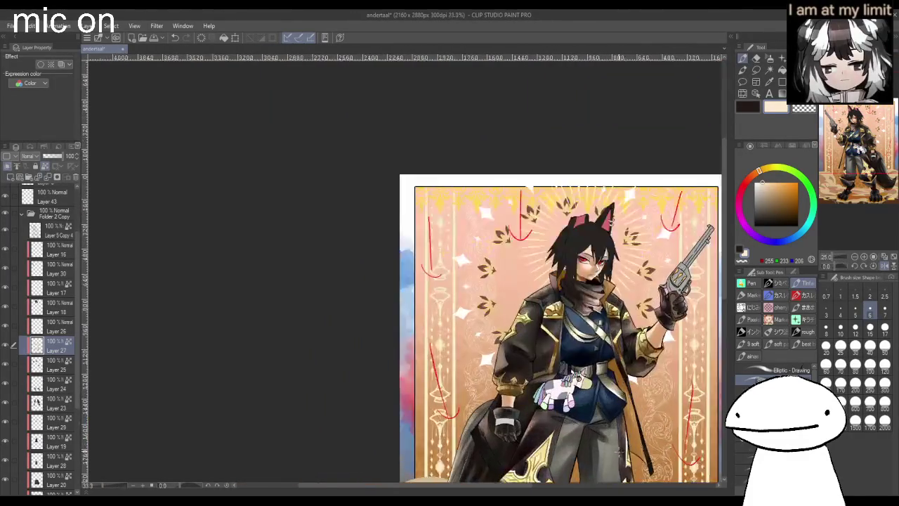
- Review the whole illustration, then set white as the colour and switch to the Eraser
scroll(618, 431, "up", 2)
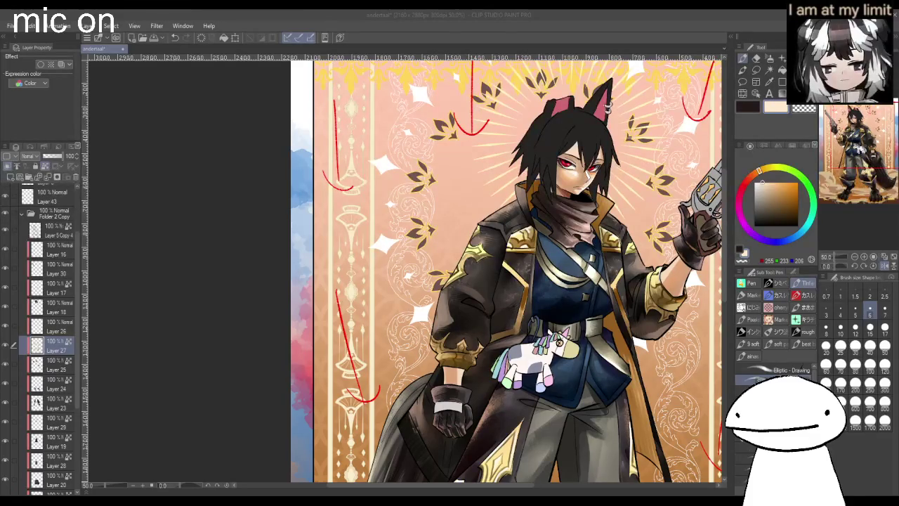
scroll(626, 327, "down", 1)
scroll(633, 351, "down", 2)
scroll(632, 352, "up", 2)
scroll(632, 352, "up", 1)
scroll(625, 351, "down", 1)
scroll(625, 352, "up", 1)
scroll(692, 457, "down", 1)
scroll(692, 456, "up", 1)
left_click(756, 184)
left_click(757, 60)
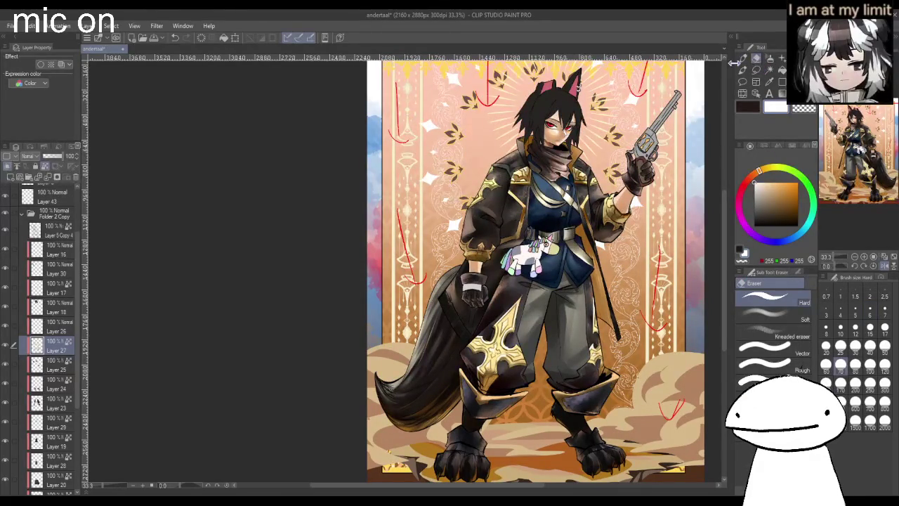
scroll(509, 183, "up", 2)
scroll(509, 182, "up", 1)
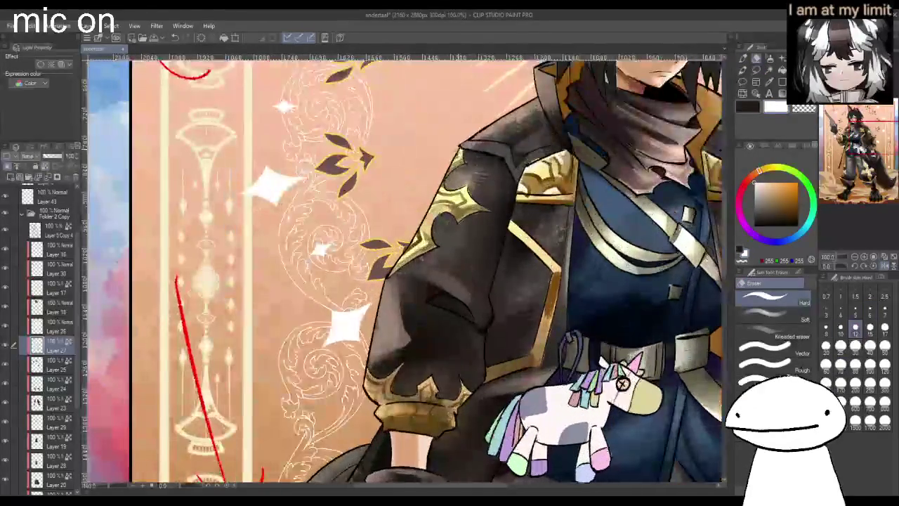
- Return to the Pen at brush size 10 and undo the stray stroke near the left shoulder
left_click(742, 58)
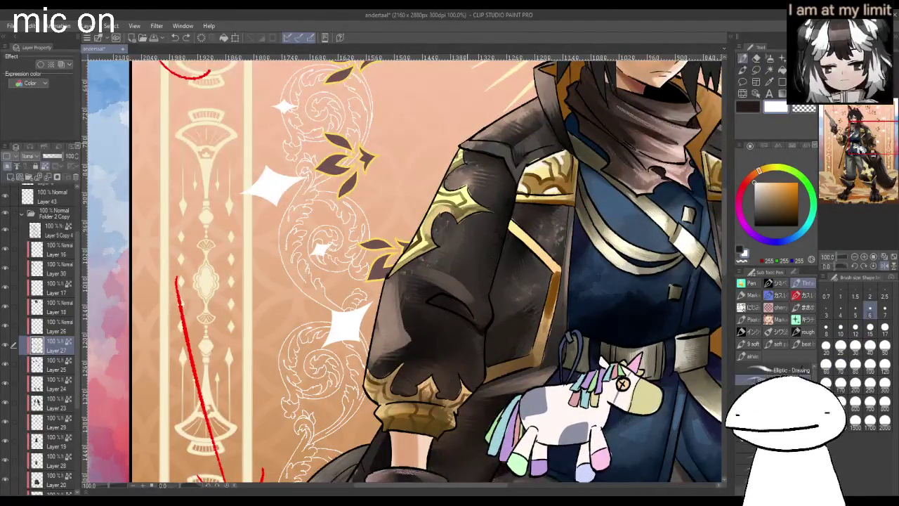
left_click(841, 346)
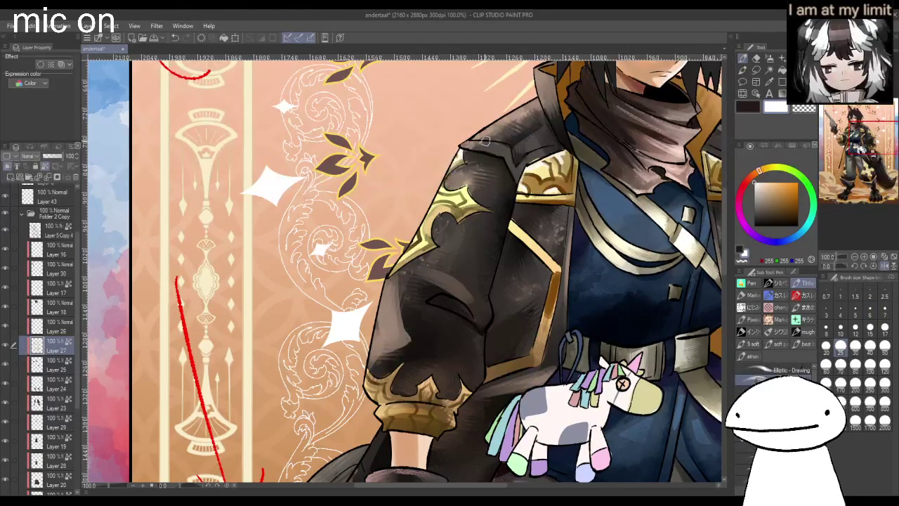
left_click(841, 327)
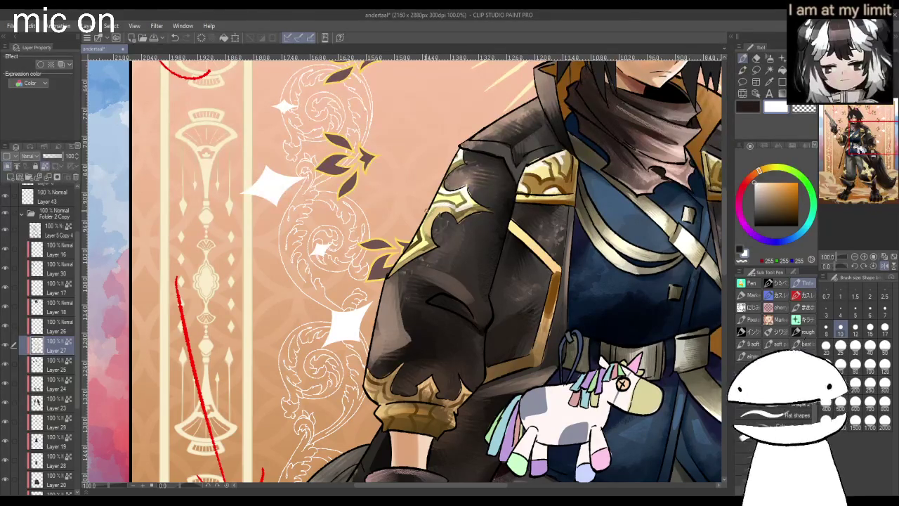
scroll(622, 384, "down", 4)
scroll(500, 335, "up", 3)
scroll(500, 336, "up", 2)
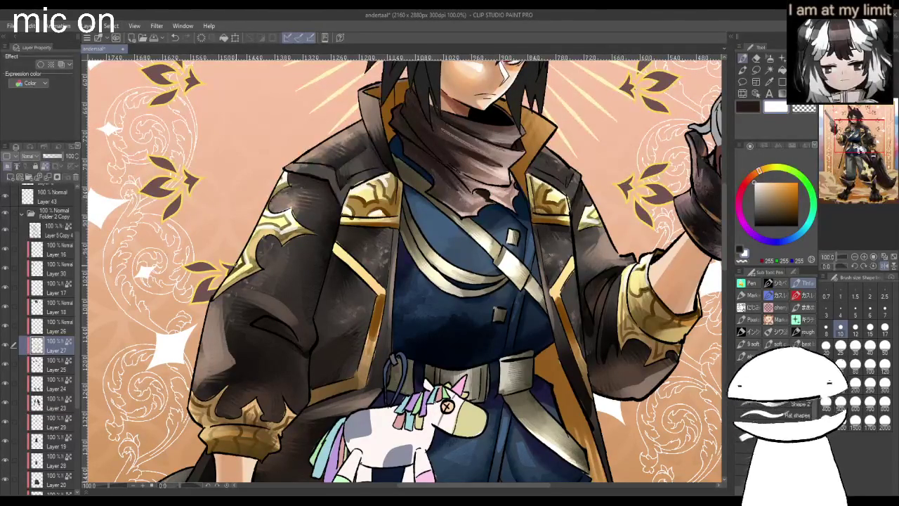
key("ctrl+z")
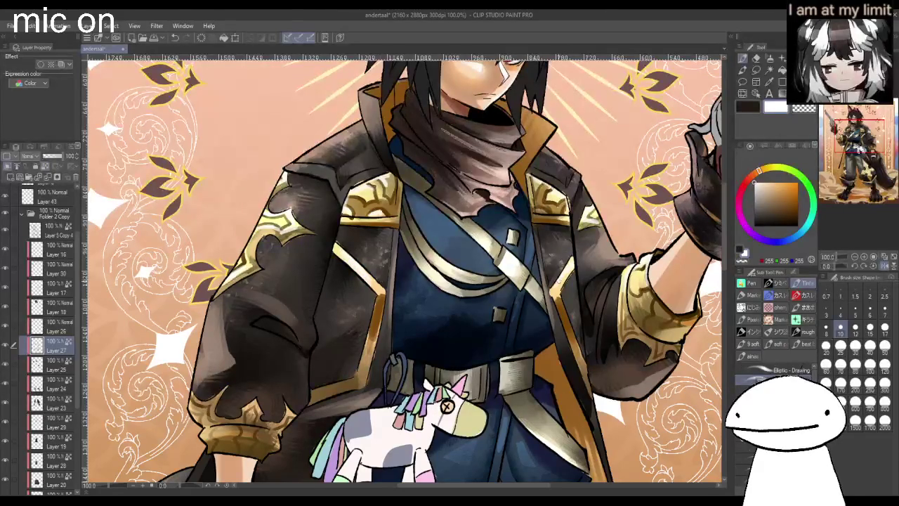
key("ctrl+minus")
key("ctrl+minus")
key("ctrl+minus")
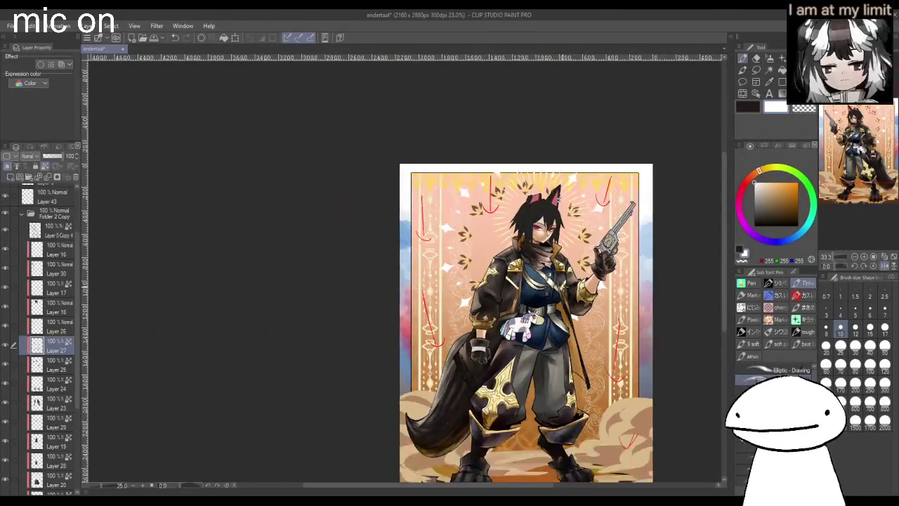
- On Layer 22, shade the coat strap darker with a dark brown at a larger brush size
scroll(80, 325, "down", 2)
scroll(79, 324, "down", 5)
left_click(56, 379)
key("ctrl+plus")
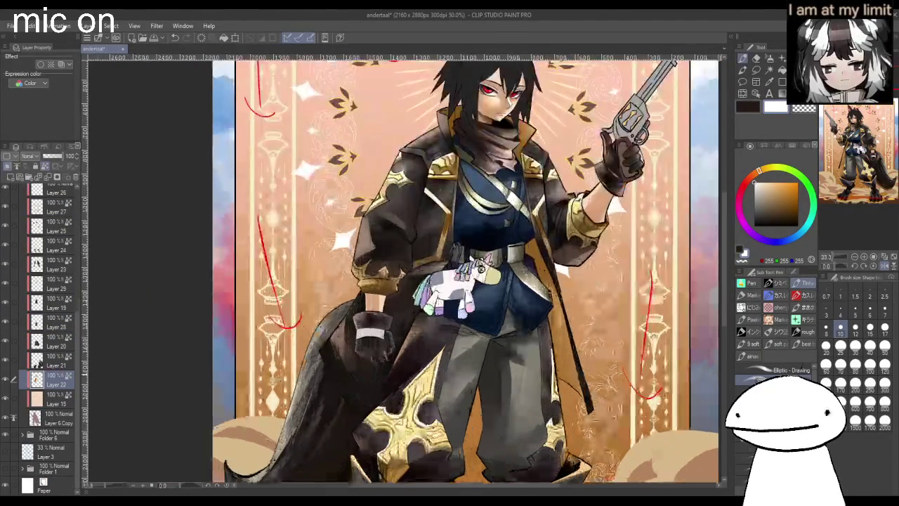
key("ctrl+plus")
key("ctrl+plus")
key("ctrl+plus")
left_click(451, 236, "alt")
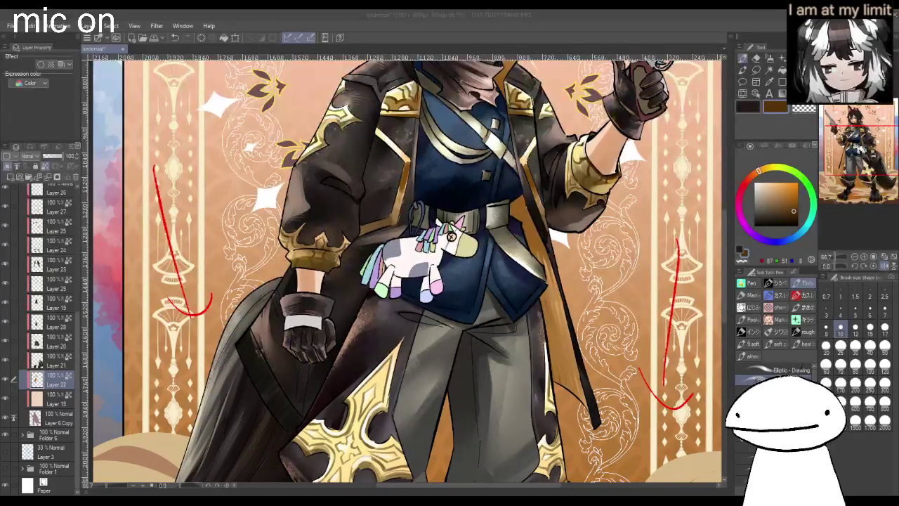
left_click(525, 210)
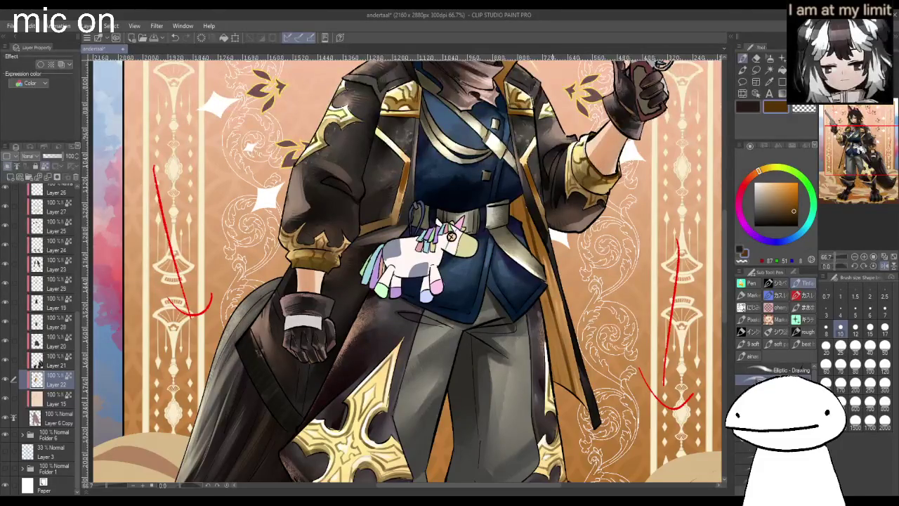
left_click(841, 383)
left_click_drag(543, 306, 587, 406)
left_click_drag(551, 330, 583, 411)
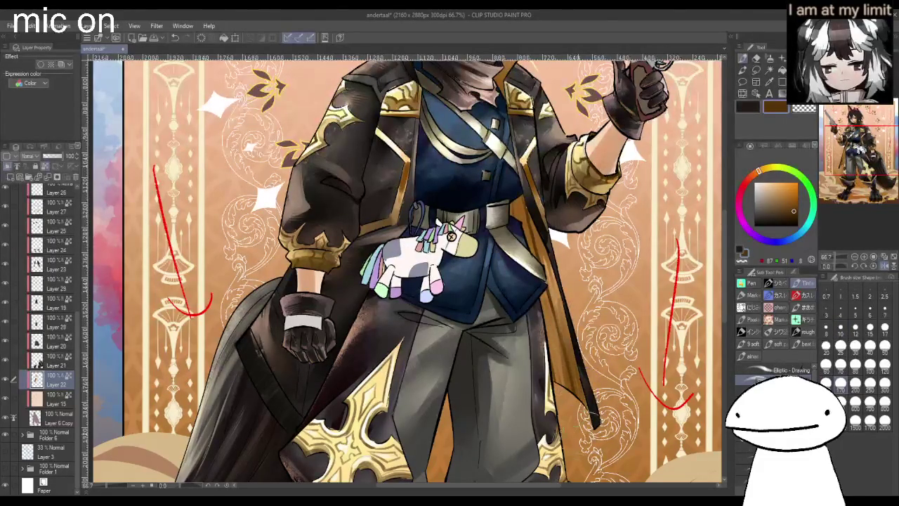
- Paint broad lighter-brown shading around the neck and scarf with a large brush
scroll(534, 303, "down", 2)
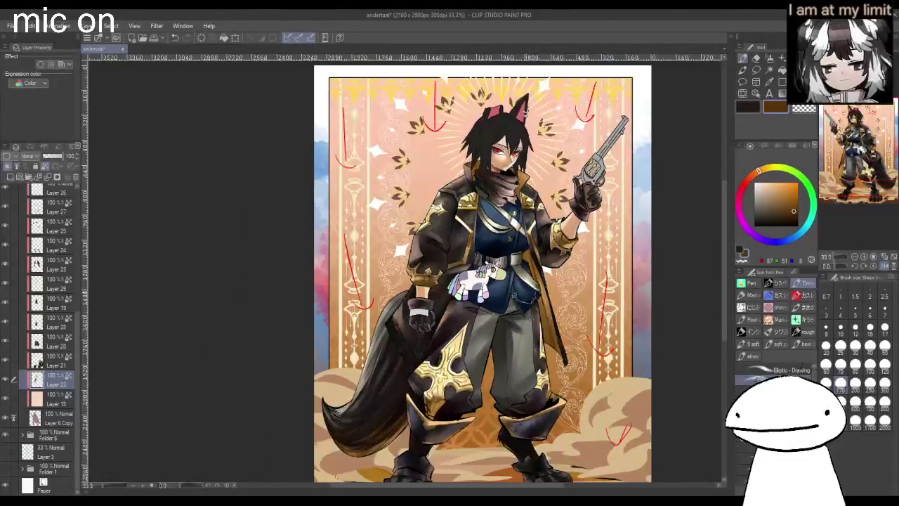
left_click(795, 208)
left_click(841, 326)
key("ctrl+plus")
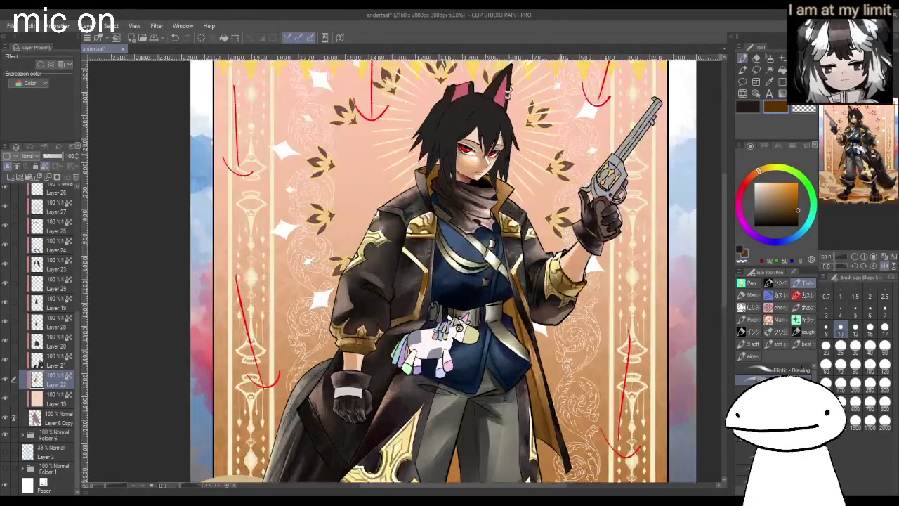
scroll(559, 146, "up", 1)
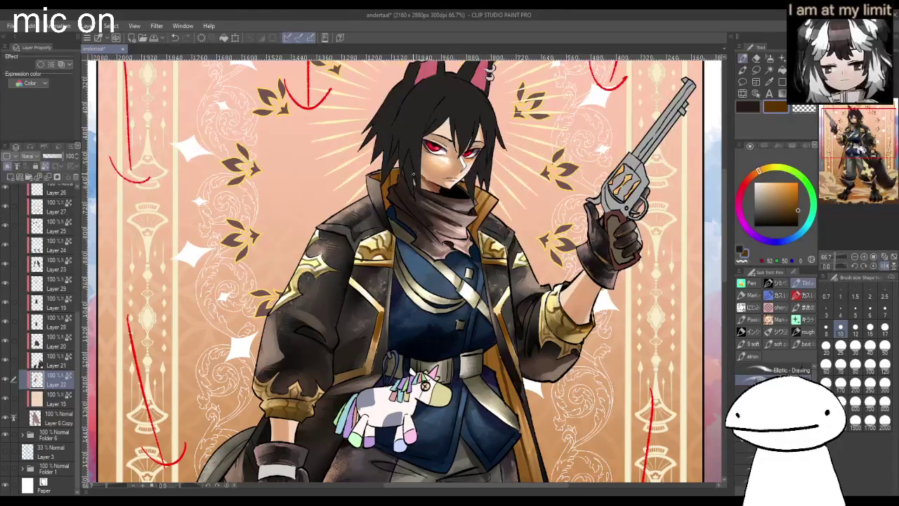
left_click(841, 382)
left_click_drag(422, 253, 386, 288)
mouse_move(502, 211)
left_mouse_down()
mouse_move(471, 250)
mouse_move(443, 253)
left_mouse_up()
- Zoom out and flip the canvas horizontally to check the composition
key("ctrl+minus")
key("ctrl+minus")
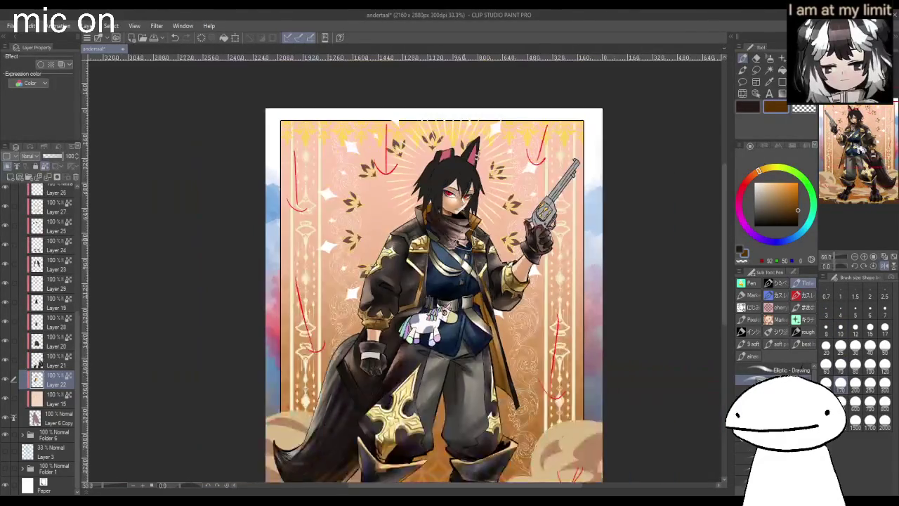
scroll(422, 295, "down", 2)
scroll(450, 281, "down", 2)
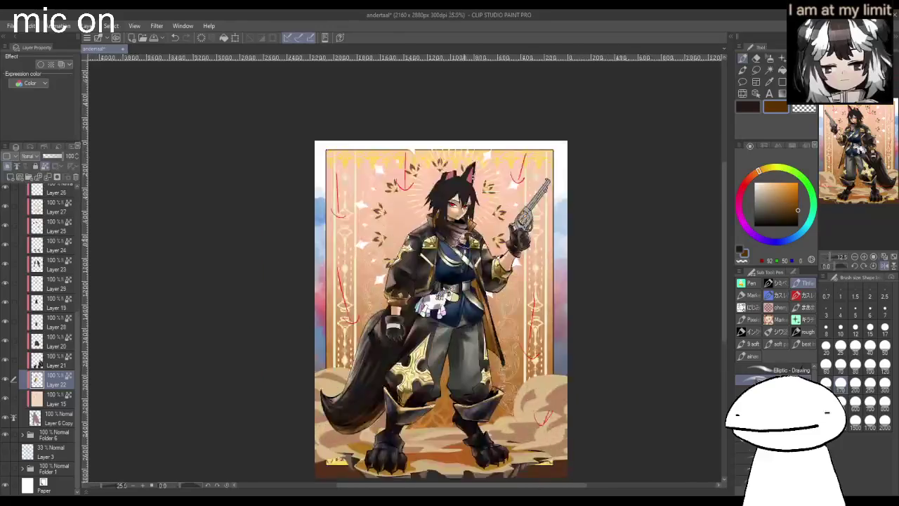
key("h")
scroll(492, 317, "up", 2)
key("h")
scroll(541, 377, "up", 1)
- Flip the view back and recentre the illustration
key("h")
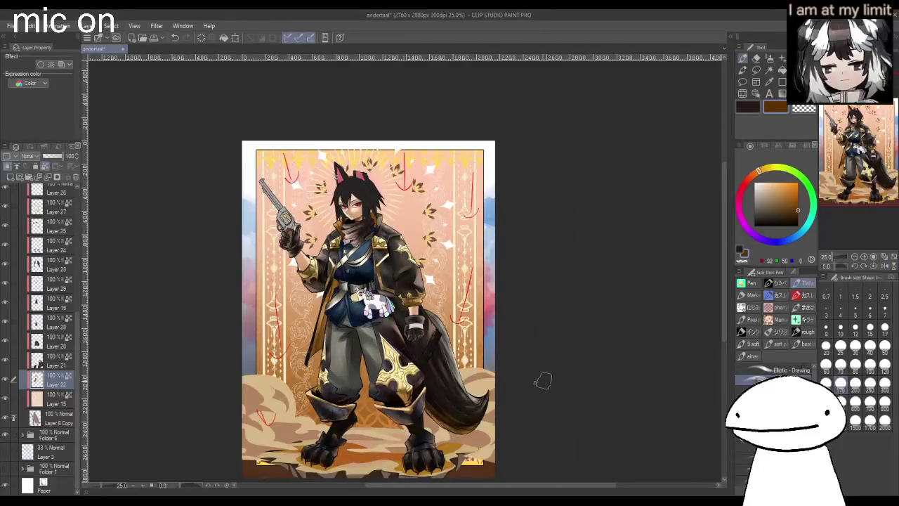
left_click_drag(337, 332, 304, 280)
key("h")
key("h")
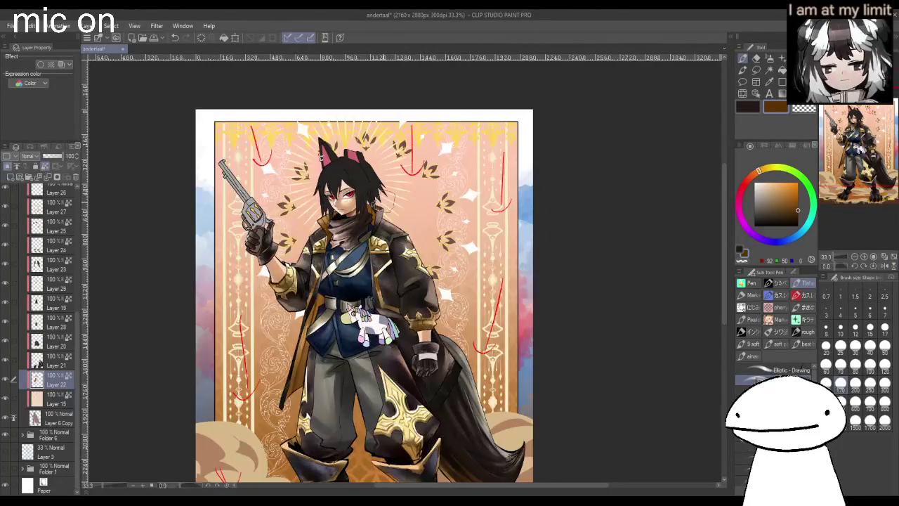
scroll(81, 344, "up", 5)
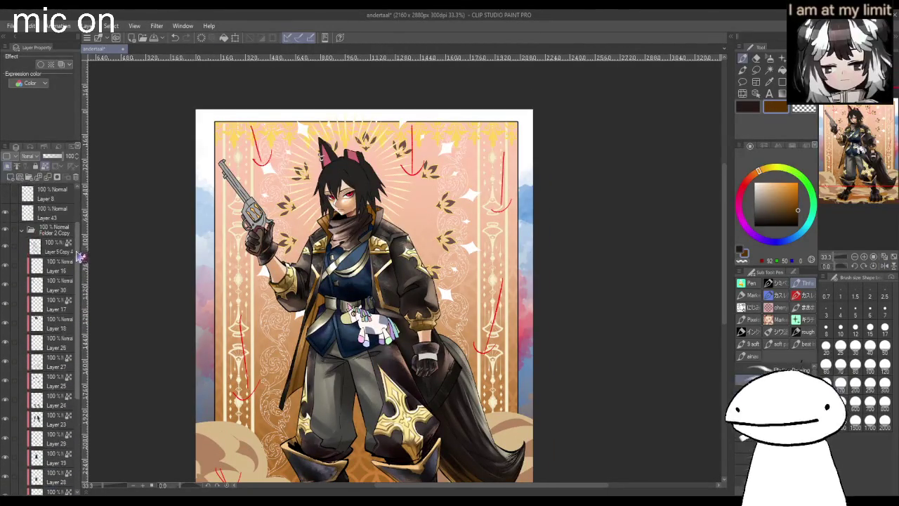
- Select Layer 18 and toggle its visibility, leaving it shown so the hair stays black
left_click(28, 304)
left_click(63, 325)
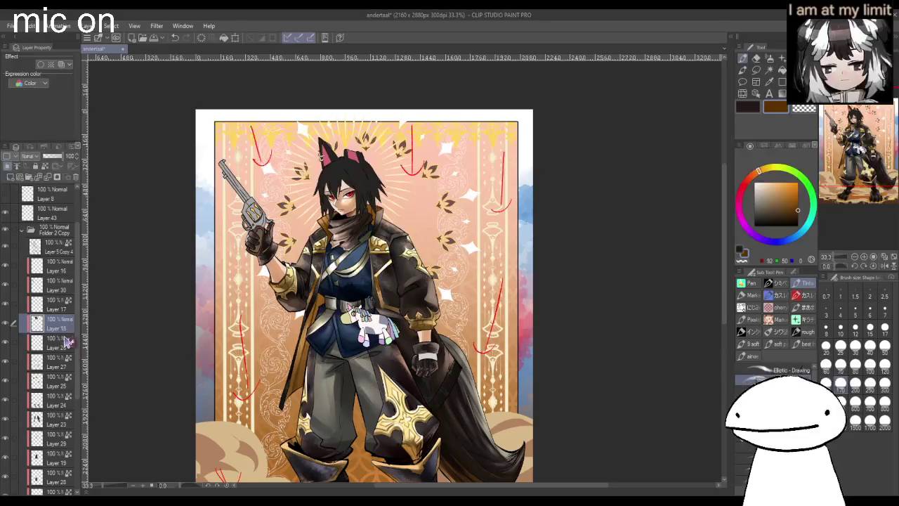
left_click(9, 324)
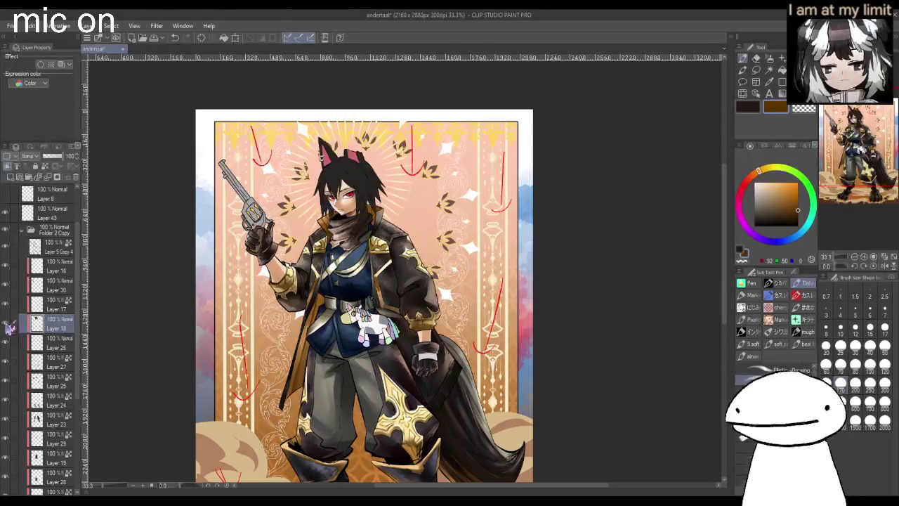
left_click(9, 327)
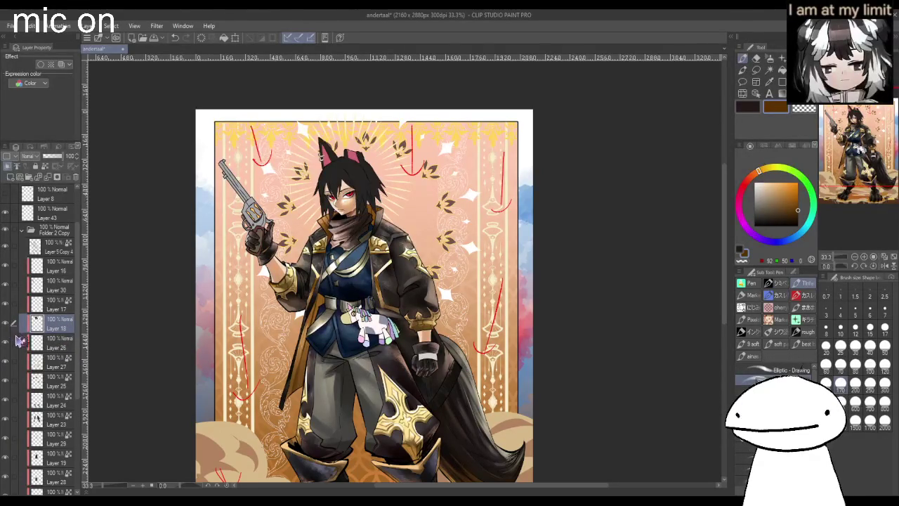
left_click(8, 325)
left_click(9, 344)
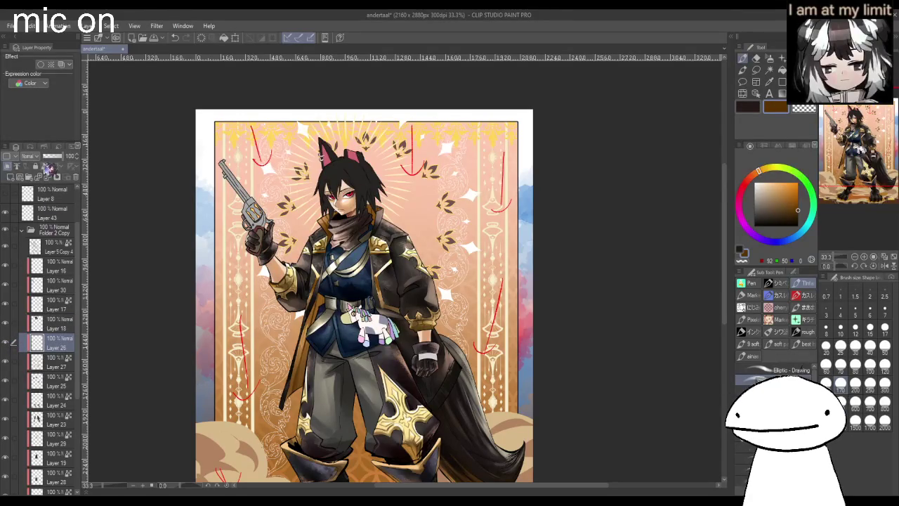
- Pick a dark blue and switch to the watercolour brush
left_click(775, 213)
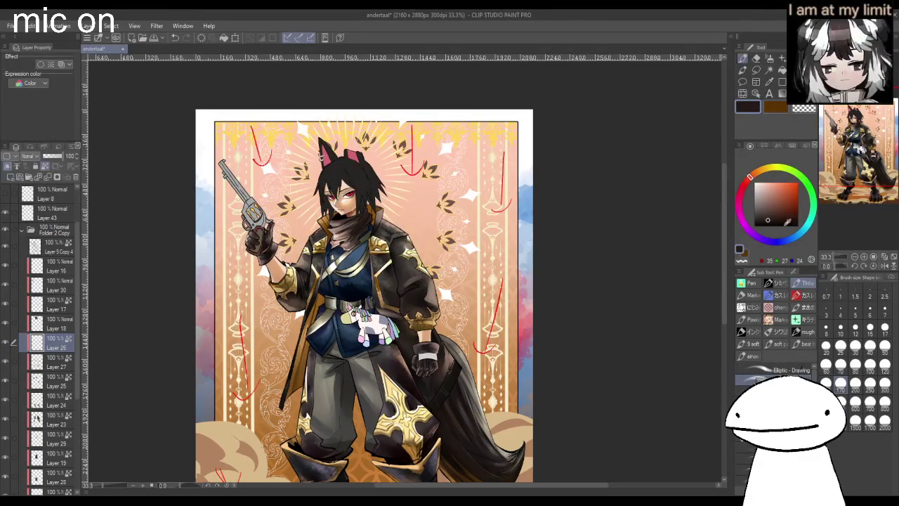
left_click_drag(808, 230, 790, 239)
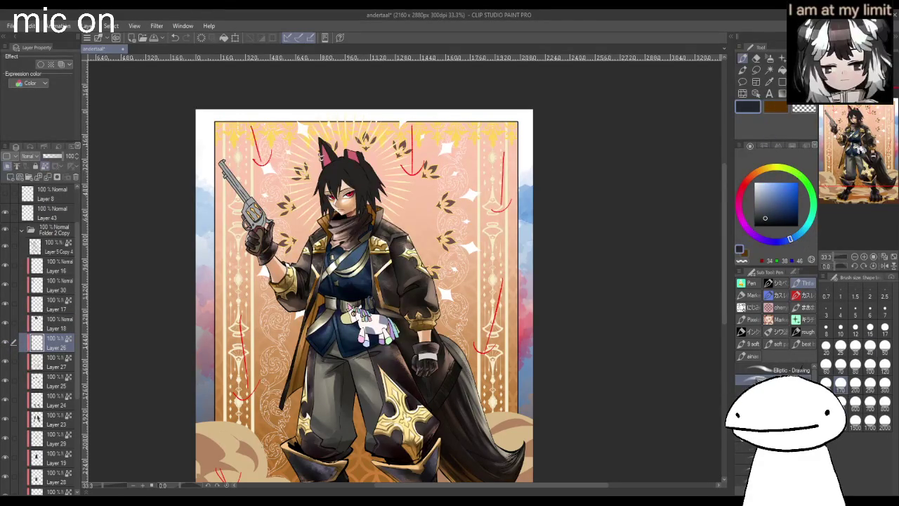
key("b")
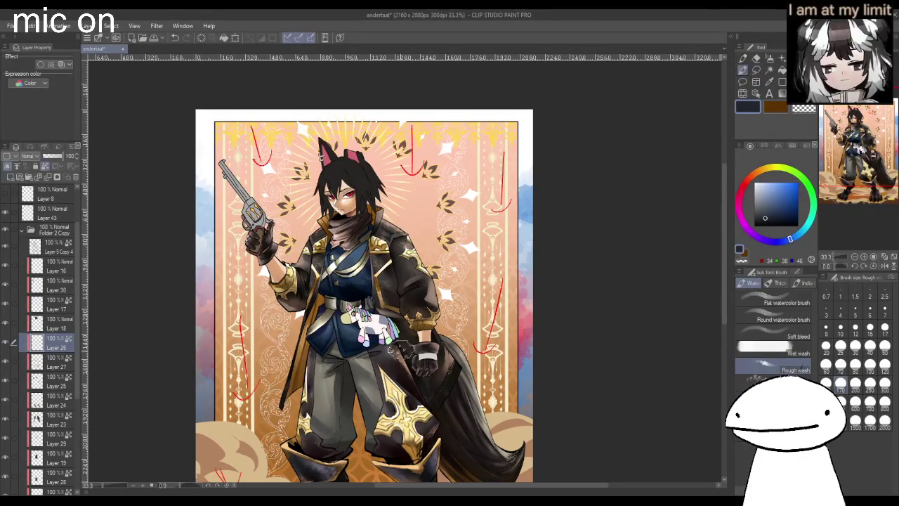
scroll(387, 348, "up", 4)
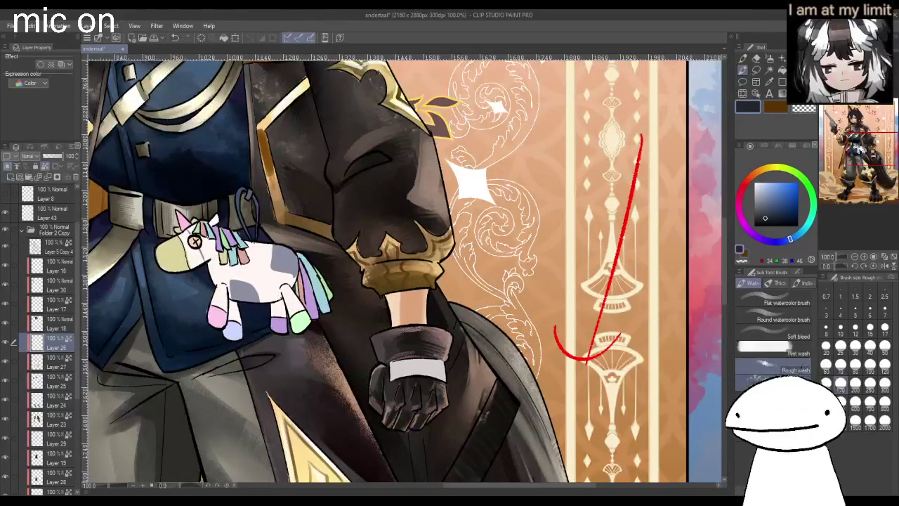
- Shade the glove with the Rough wash brush at size 60 in blue-grey and near-black tones
key("bracketright")
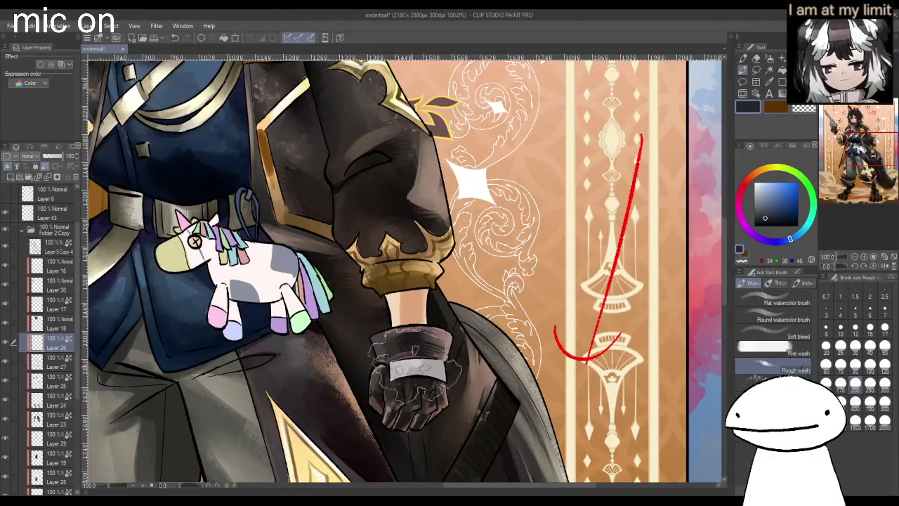
scroll(421, 358, "down", 2)
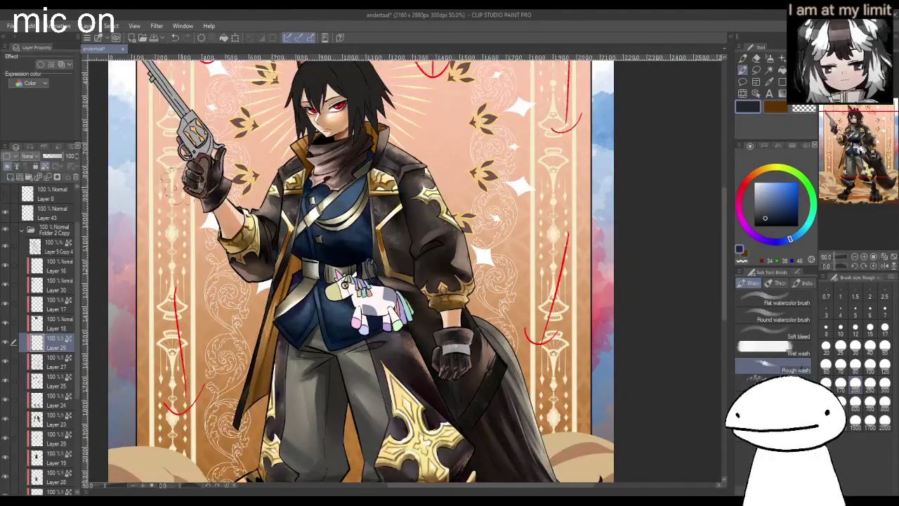
left_click(826, 363)
left_click(771, 208)
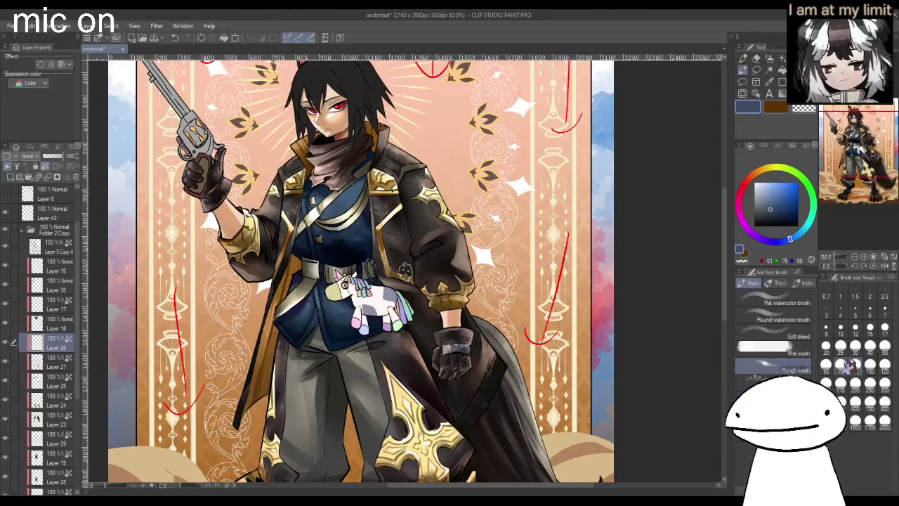
scroll(471, 350, "up", 3)
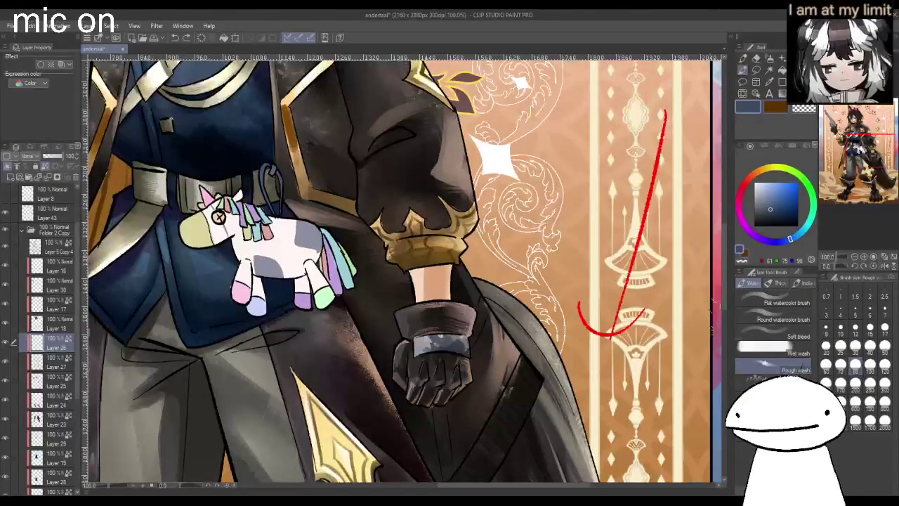
left_click(762, 186)
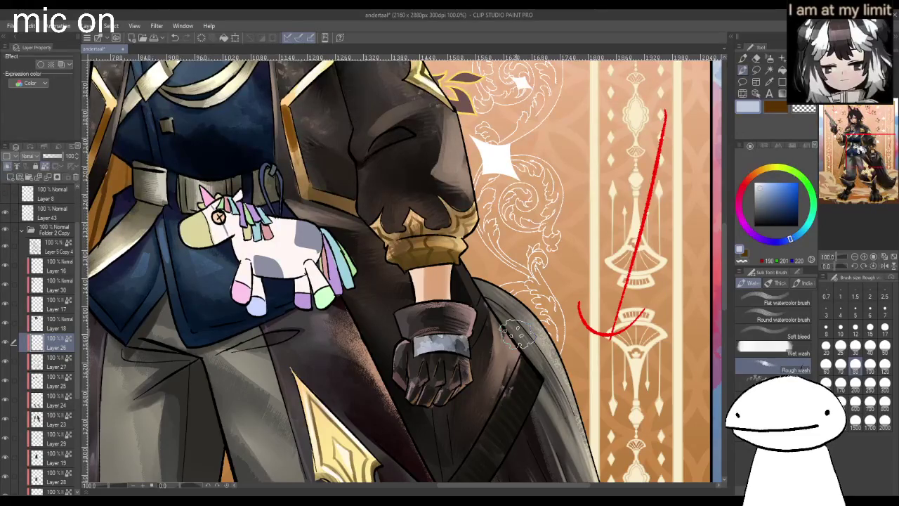
left_click(765, 204)
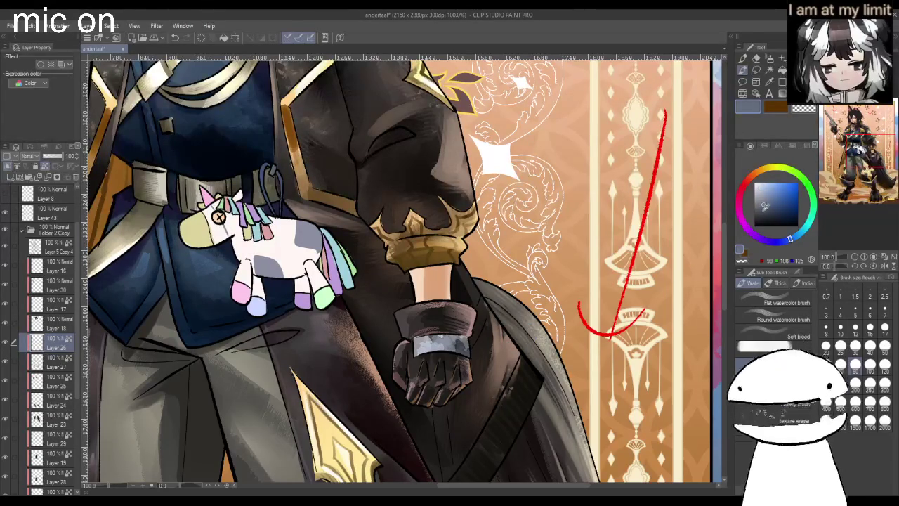
left_click(764, 207)
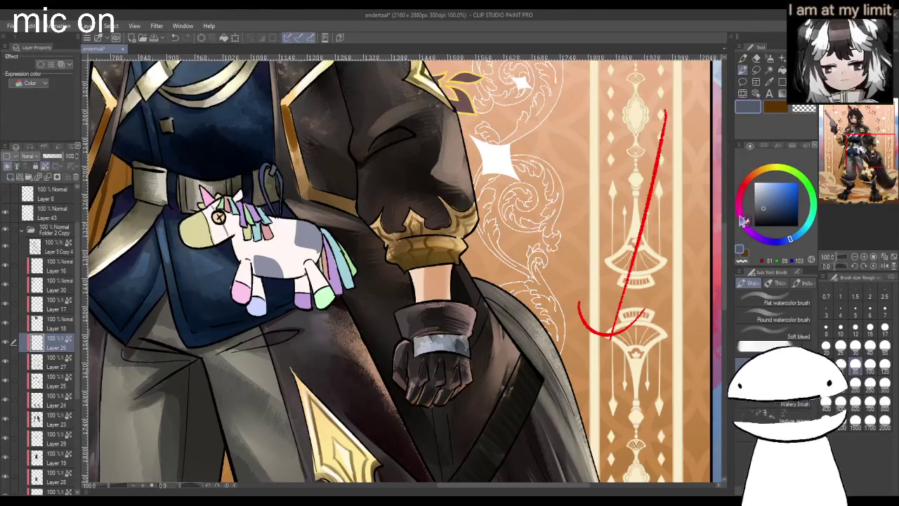
left_click(491, 314, "alt")
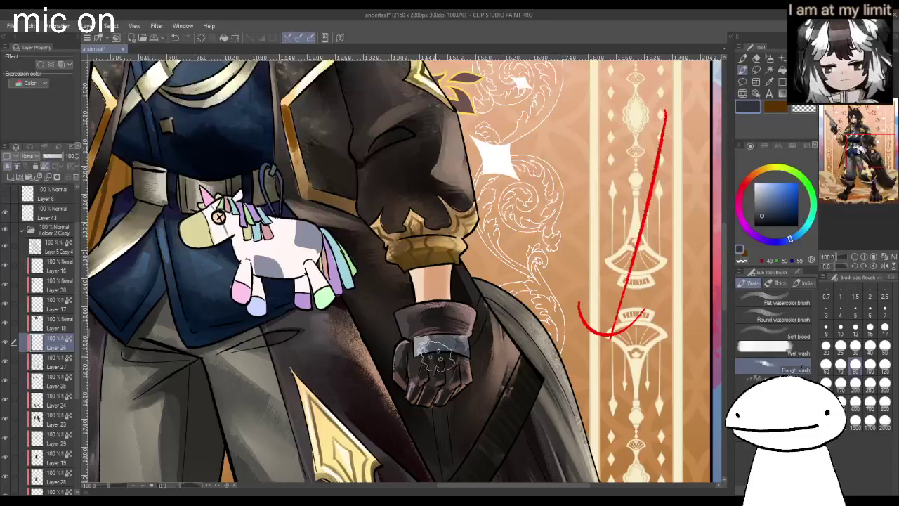
left_click(453, 340, "alt")
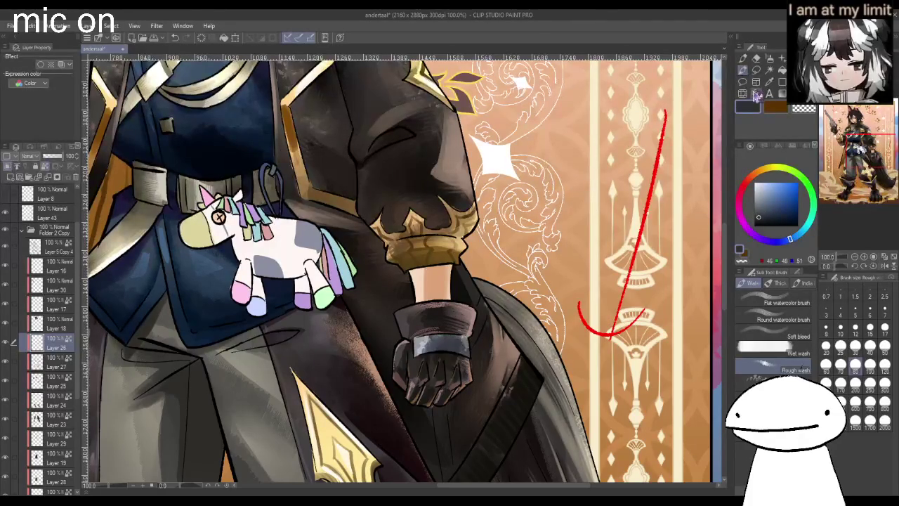
- Brush a lighter white highlight across the glove's cuff band with a soft pencil
left_click(747, 61)
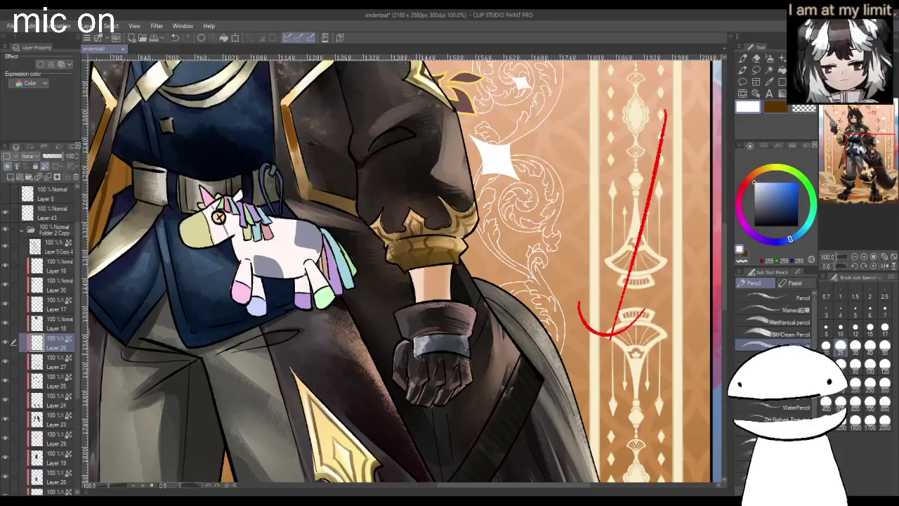
left_click_drag(418, 347, 439, 352)
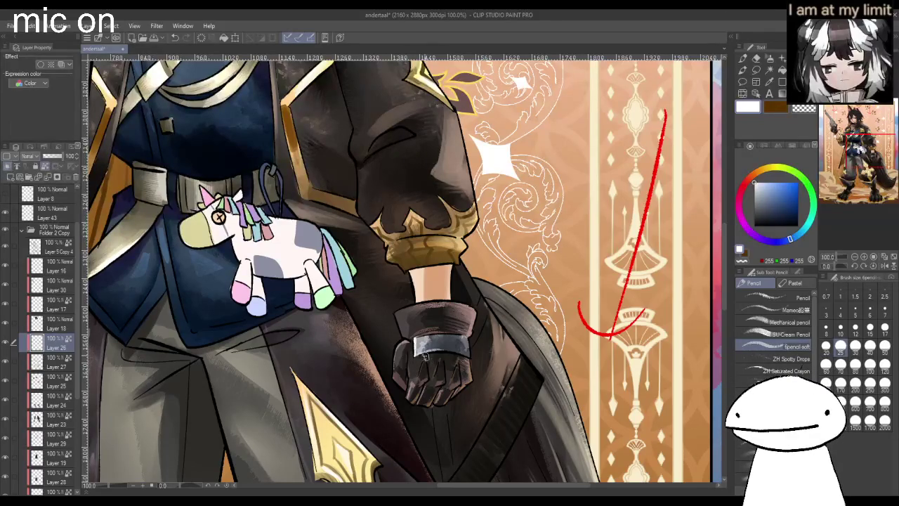
scroll(401, 267, "down", 3)
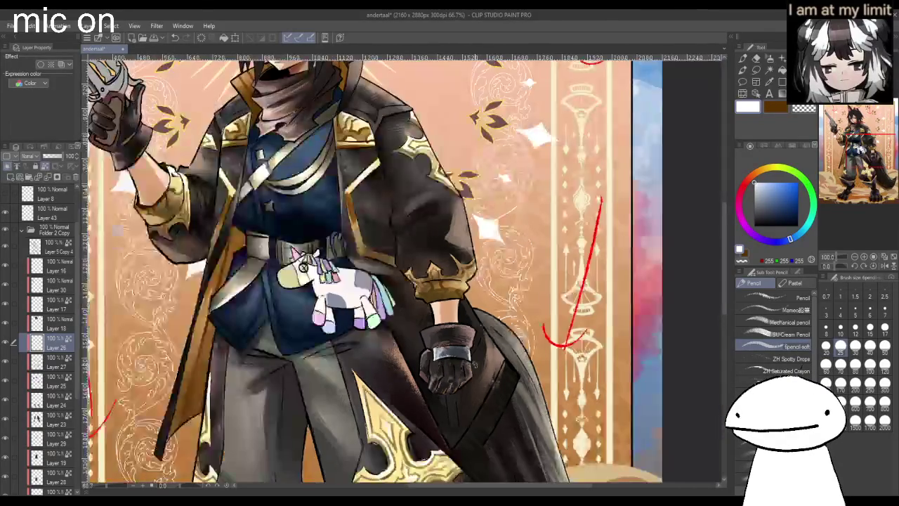
scroll(281, 211, "up", 3)
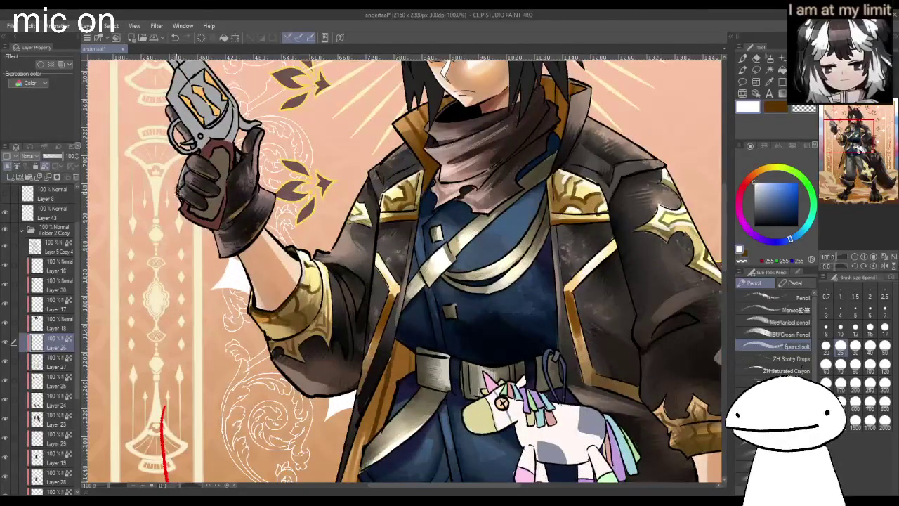
scroll(500, 402, "down", 3)
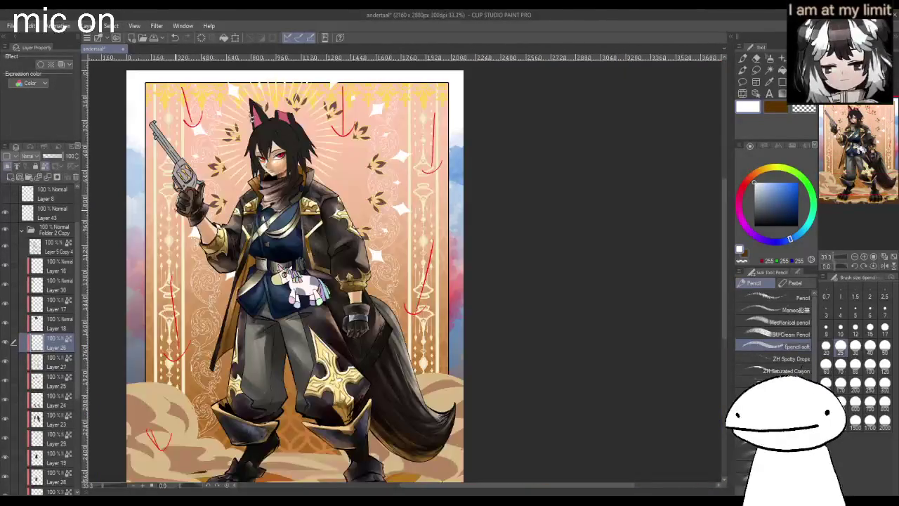
scroll(174, 210, "down", 1)
- Mirror the view, make Layer 18 the active layer, and zoom to the face
key("h")
key("h")
left_click(56, 324)
left_click(5, 324)
scroll(236, 155, "up", 1)
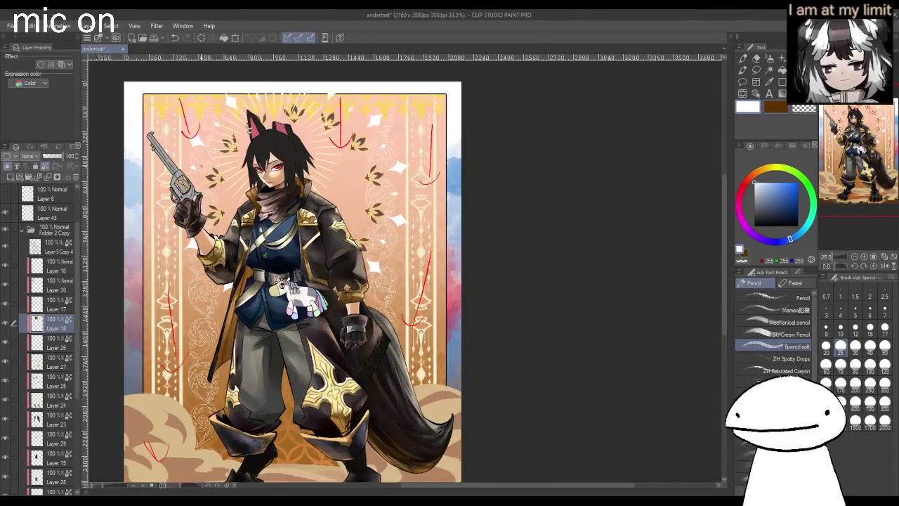
scroll(235, 155, "up", 1)
scroll(235, 154, "up", 2)
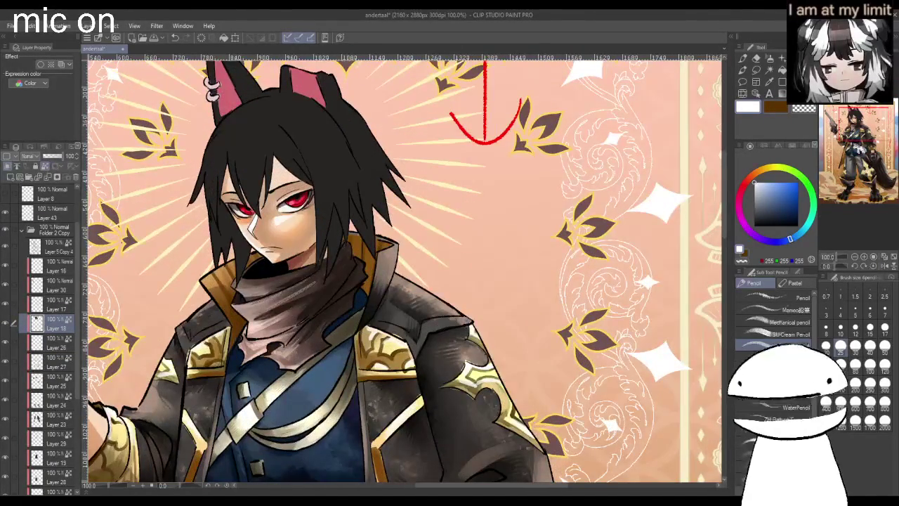
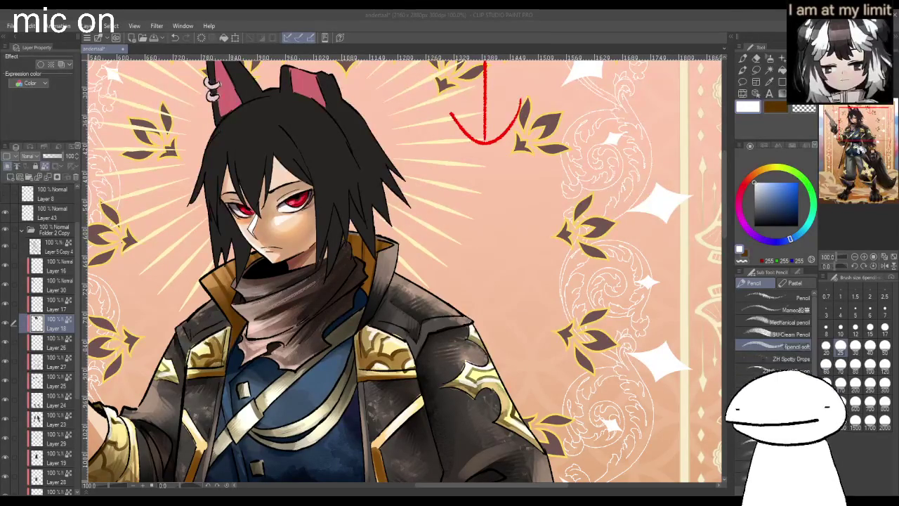
- Zoom in on the character's head and switch the Sub Tool panel to the Pen brushes
key("ctrl+minus")
scroll(356, 174, "up", 1)
scroll(356, 174, "up", 3)
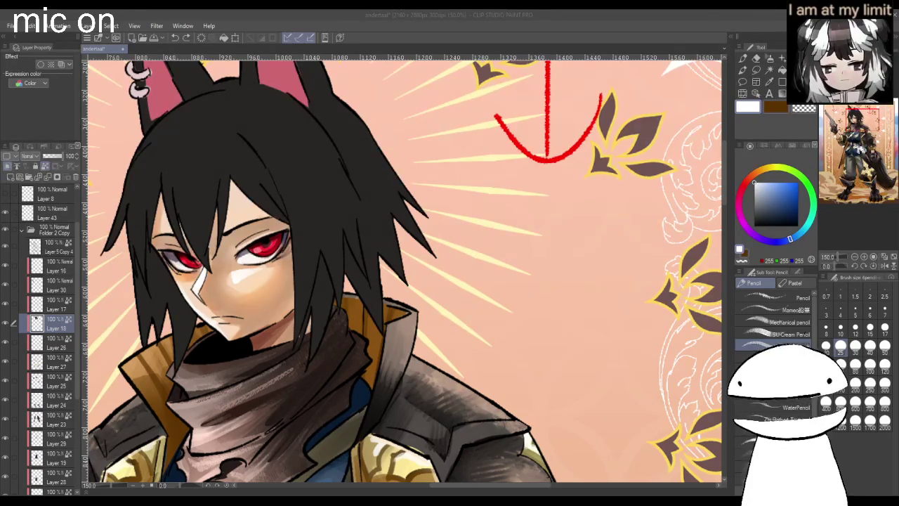
left_click(756, 59)
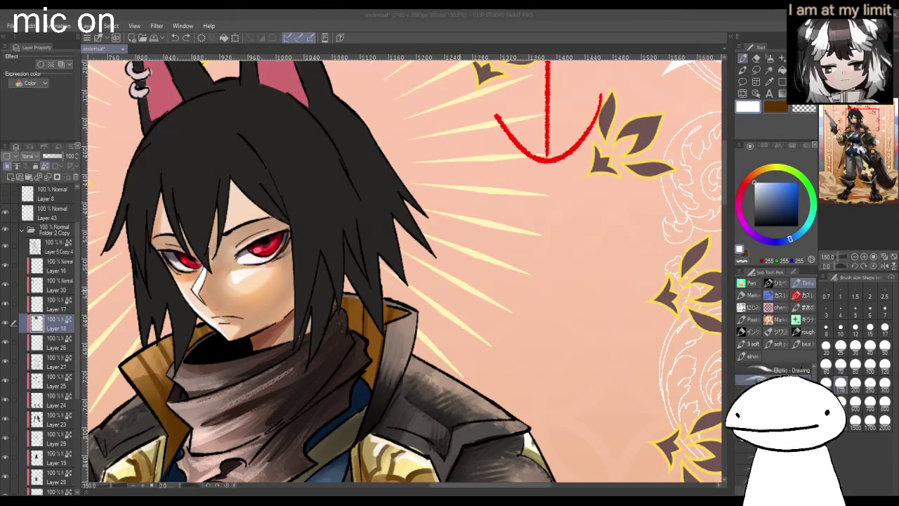
- Set the drawing colour to a near-black based on the dark hair
left_click(326, 207, "alt")
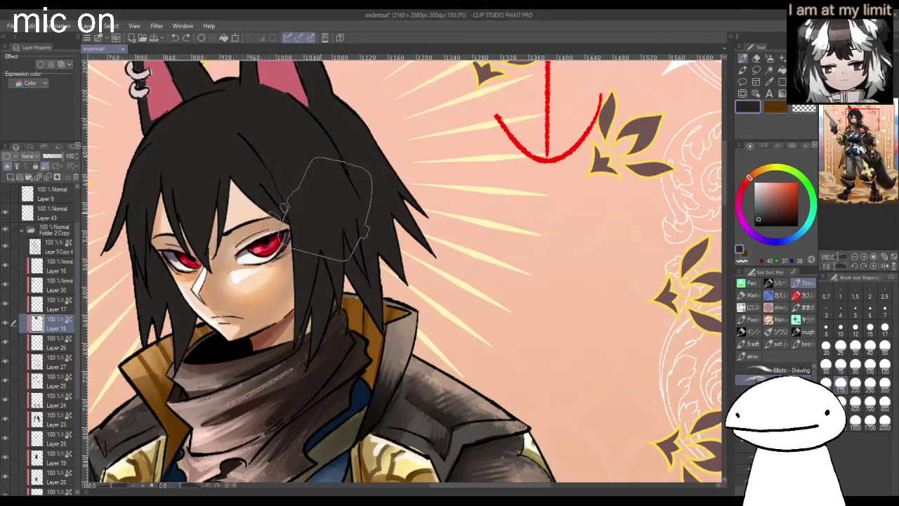
scroll(326, 207, "down", 1)
scroll(327, 207, "down", 1)
scroll(327, 207, "up", 1)
left_click_drag(759, 214, 770, 232)
- Try brush sizes around 20, 150 and 80 in the size palette before settling on one
left_click(829, 366)
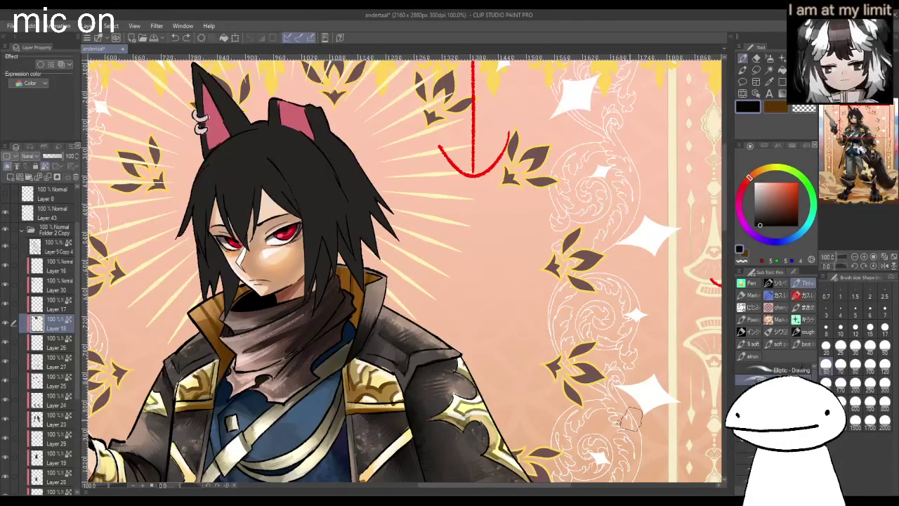
scroll(399, 276, "down", 2)
scroll(399, 276, "up", 1)
scroll(399, 276, "down", 1)
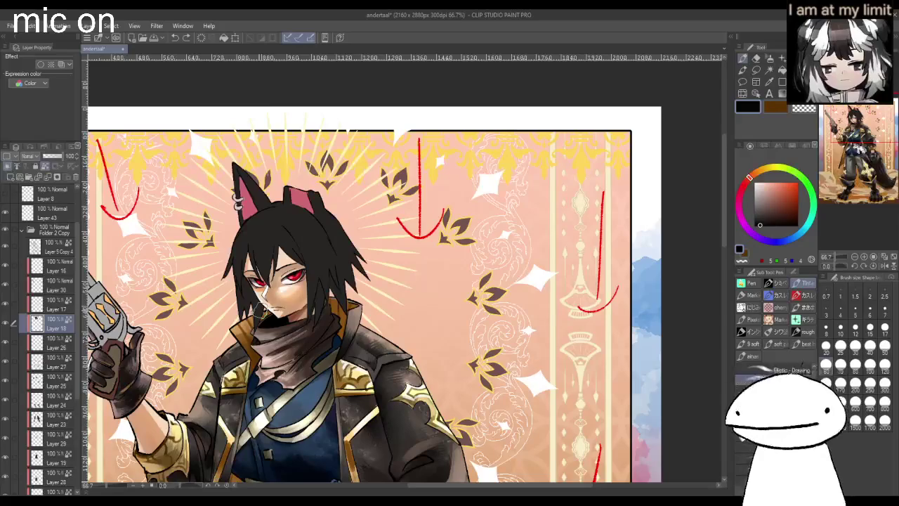
left_click(841, 384)
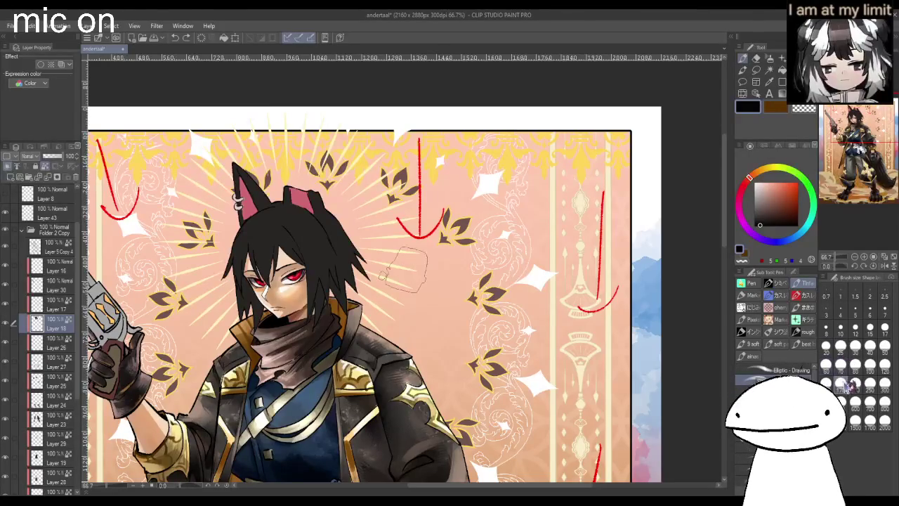
scroll(531, 291, "down", 1)
scroll(531, 290, "up", 1)
scroll(531, 290, "down", 1)
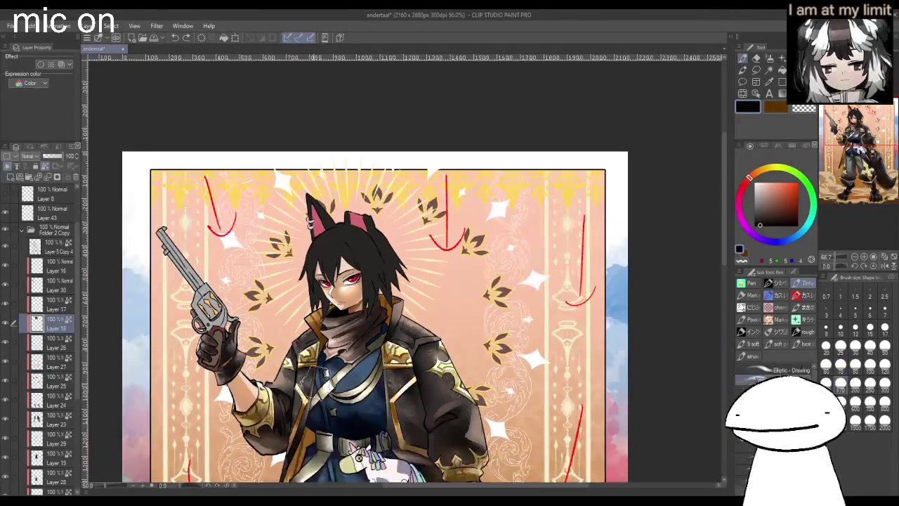
scroll(305, 385, "up", 1)
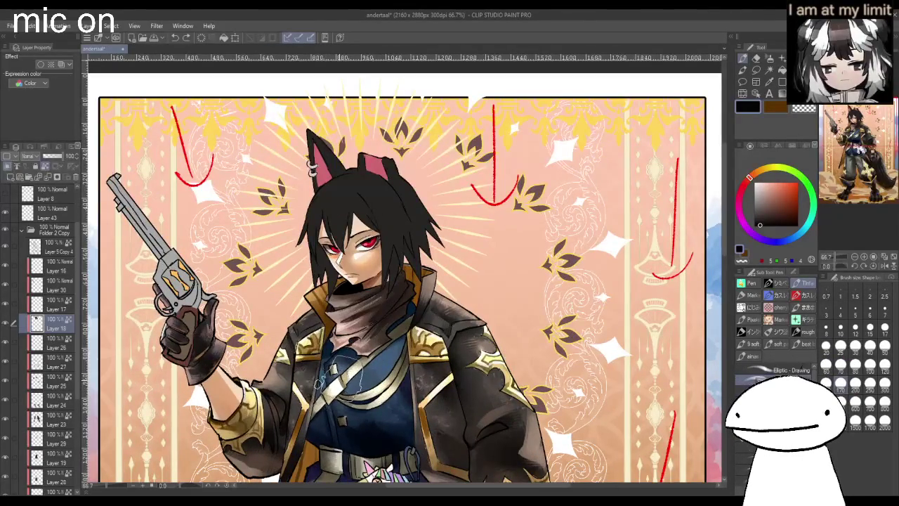
scroll(320, 383, "down", 1)
scroll(319, 383, "up", 2)
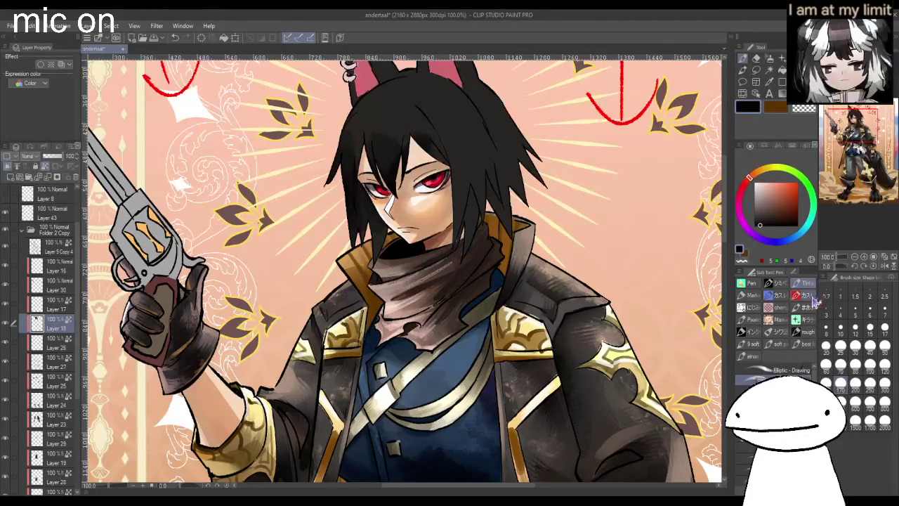
left_click(856, 363)
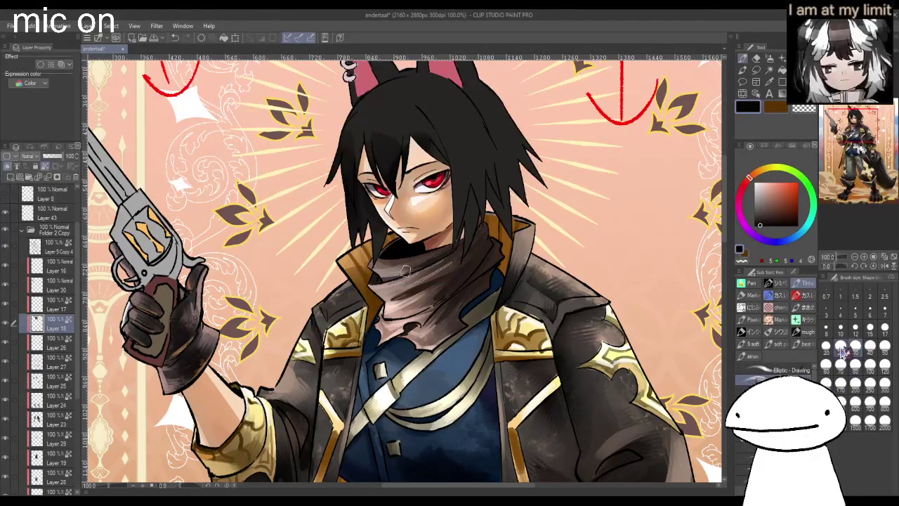
scroll(534, 194, "down", 2)
scroll(534, 195, "up", 2)
scroll(411, 194, "up", 2)
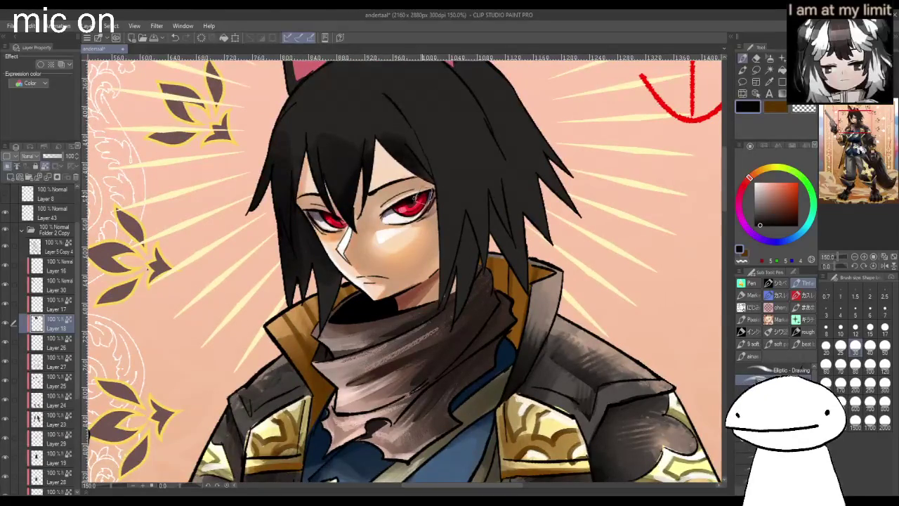
scroll(430, 169, "down", 2)
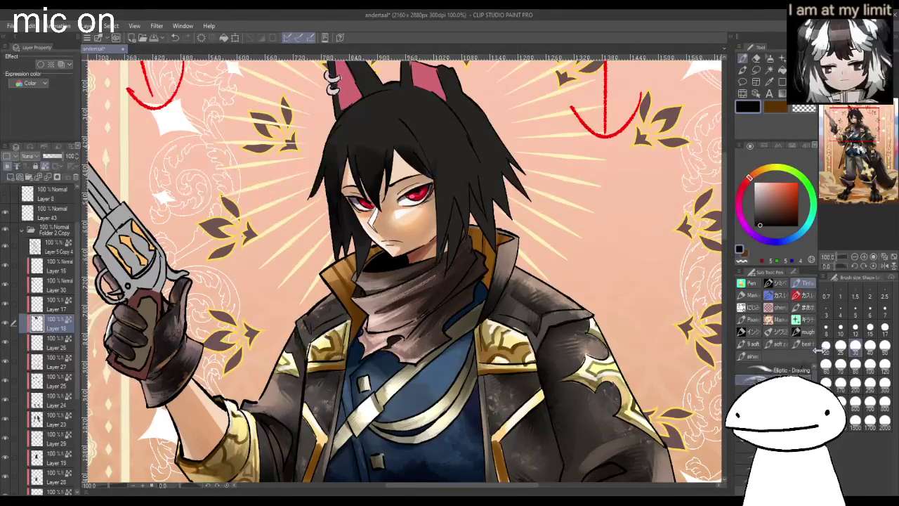
left_click(854, 365)
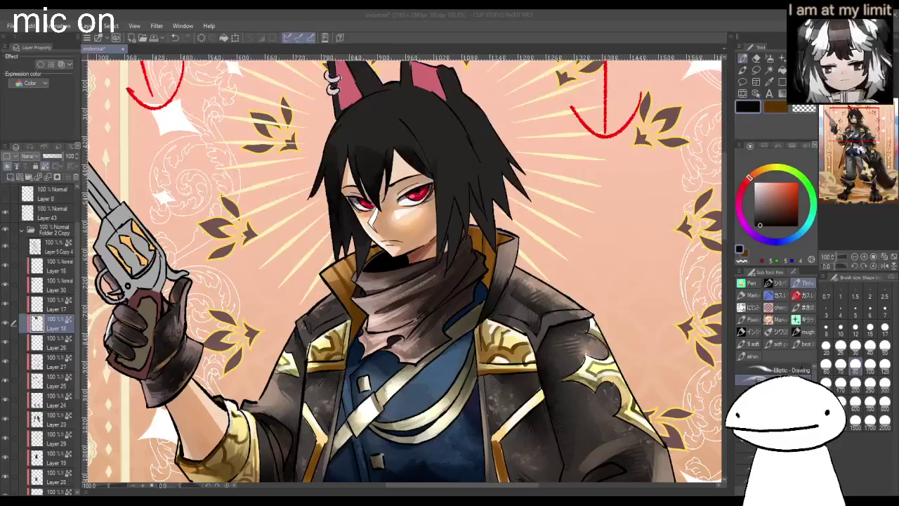
- Paint the hair strands right of the face a deeper near-black
mouse_move(439, 158)
left_mouse_down()
mouse_move(450, 232)
mouse_move(478, 190)
mouse_move(492, 239)
left_mouse_up()
mouse_move(492, 168)
left_mouse_down()
mouse_move(502, 225)
mouse_move(449, 204)
left_mouse_up()
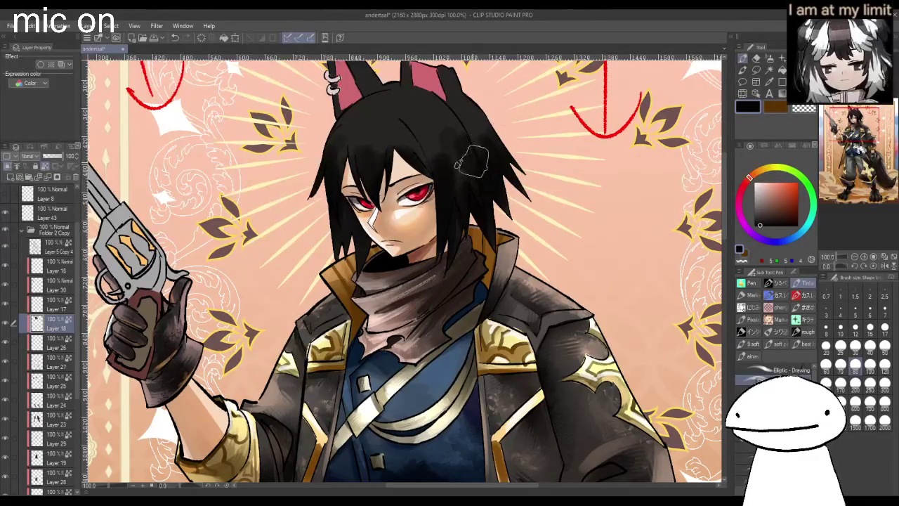
scroll(477, 151, "down", 5)
scroll(393, 169, "up", 3)
key("j")
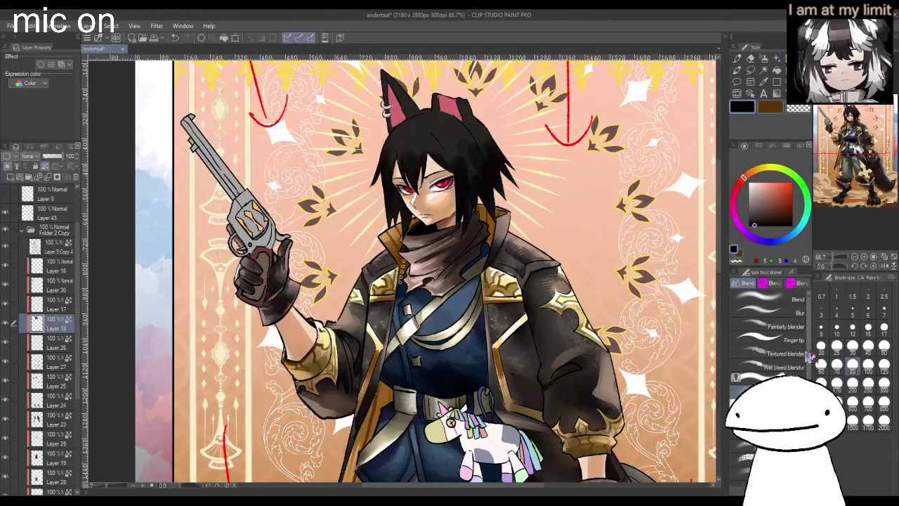
- Select the Quick Lasso Fill tool and pick a light grey for hair highlights
scroll(478, 140, "up", 2)
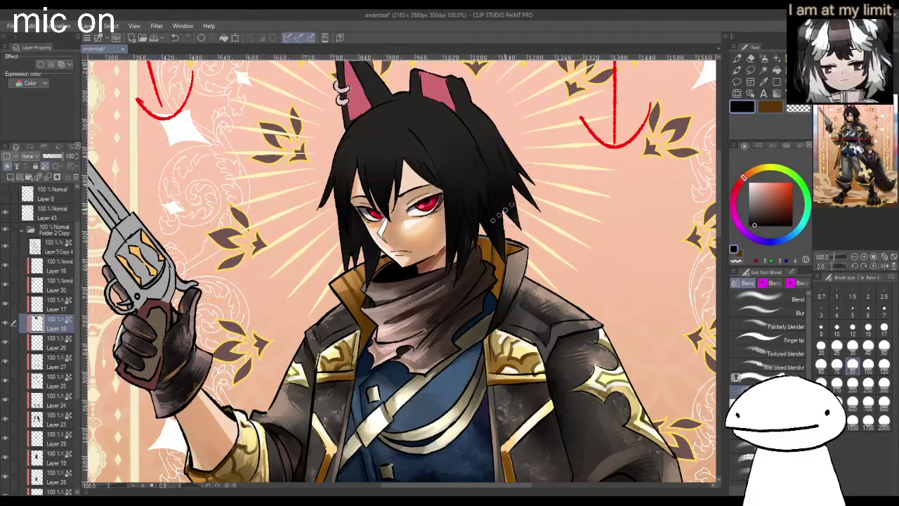
scroll(435, 154, "down", 4)
scroll(435, 154, "up", 6)
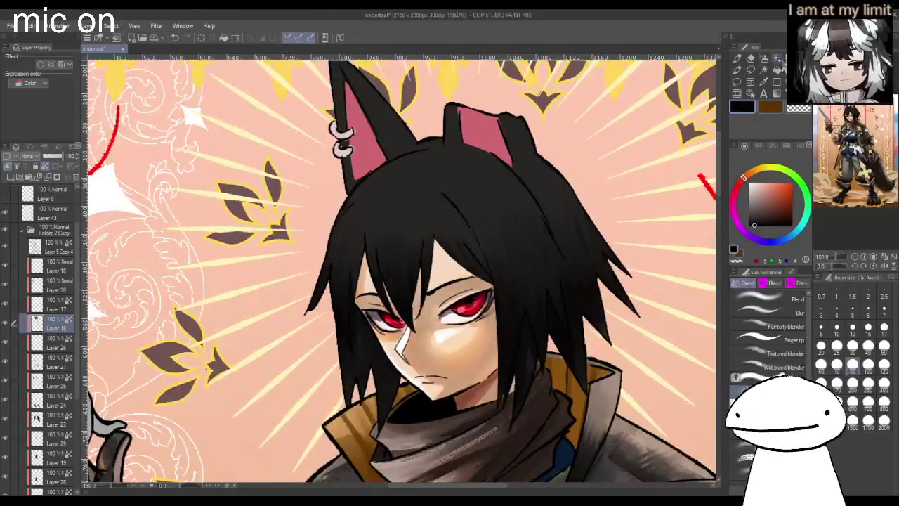
left_click(737, 70)
left_click(775, 83)
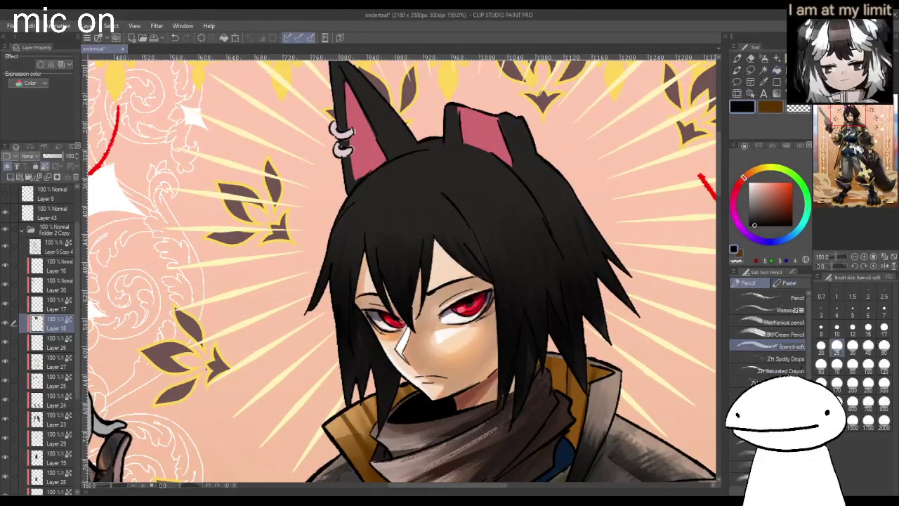
left_click(764, 70)
left_click(408, 234, "alt")
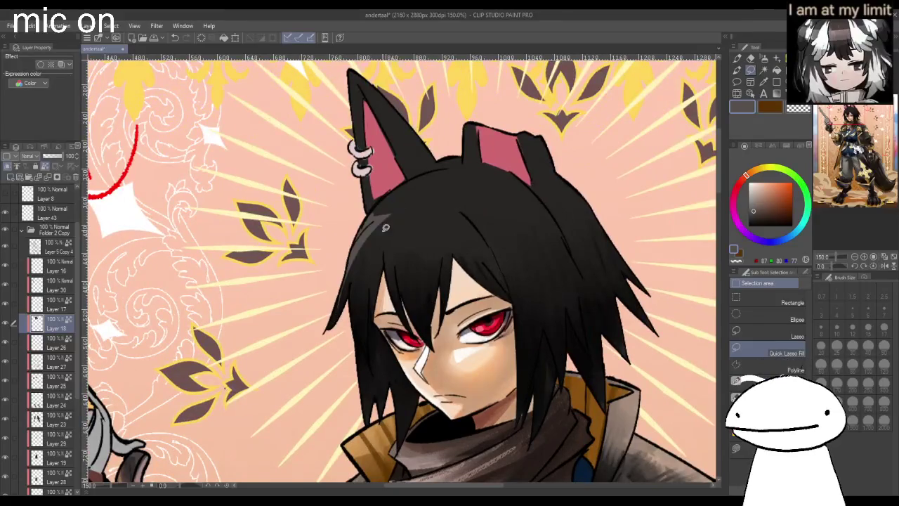
- Lasso-fill thin light grey highlight strands across both sides of the hair, undoing one bad strand
left_click_drag(376, 213, 394, 217)
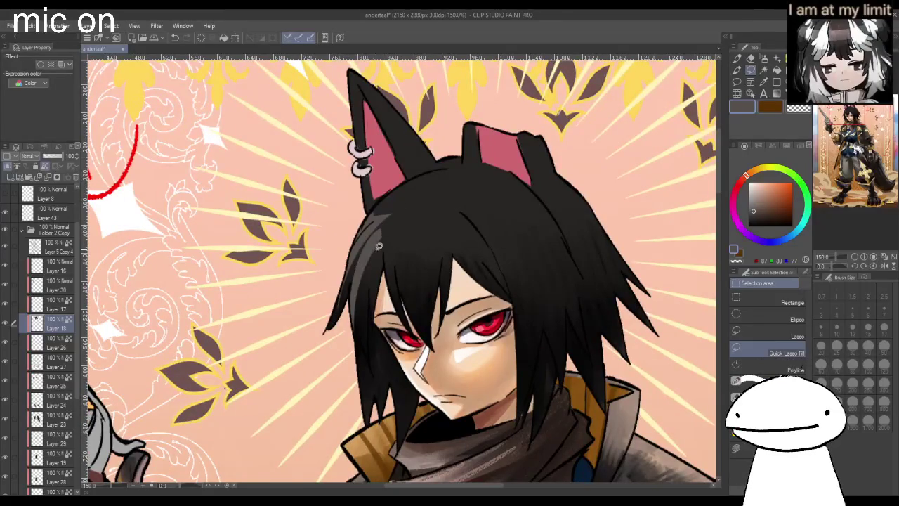
left_click_drag(408, 224, 420, 329)
mouse_move(430, 210)
left_mouse_down()
mouse_move(423, 325)
mouse_move(445, 295)
left_mouse_up()
left_click_drag(455, 221, 512, 294)
key("ctrl+z")
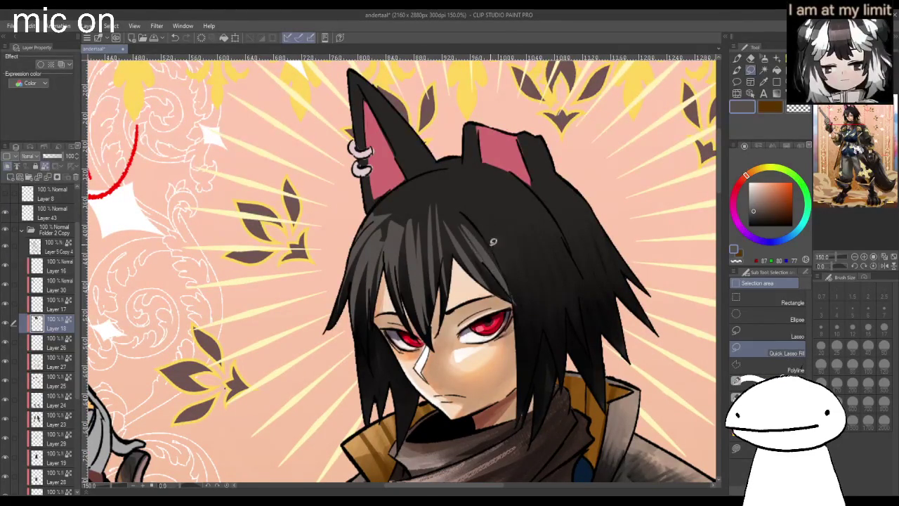
mouse_move(505, 217)
left_mouse_down()
mouse_move(539, 329)
mouse_move(558, 300)
left_mouse_up()
left_click_drag(520, 195, 573, 299)
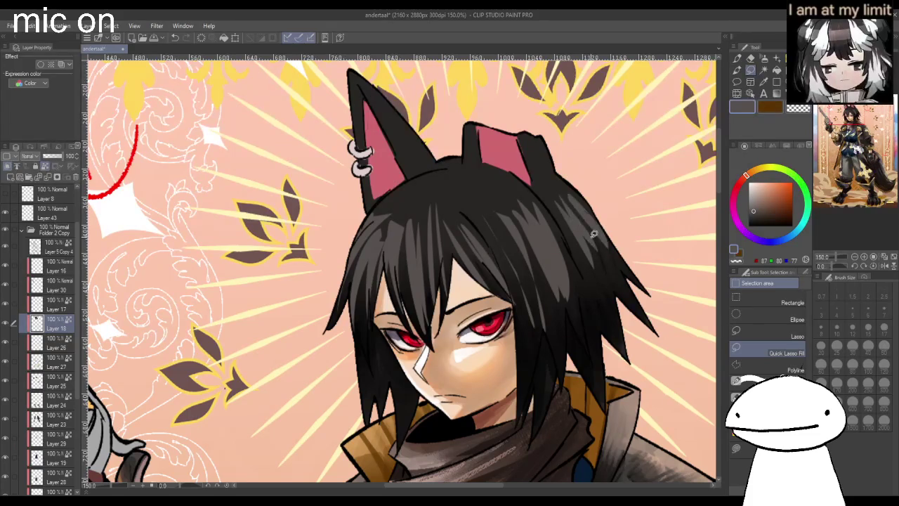
scroll(565, 212, "down", 3)
mouse_move(520, 212)
left_mouse_down()
mouse_move(538, 205)
mouse_move(528, 197)
left_mouse_up()
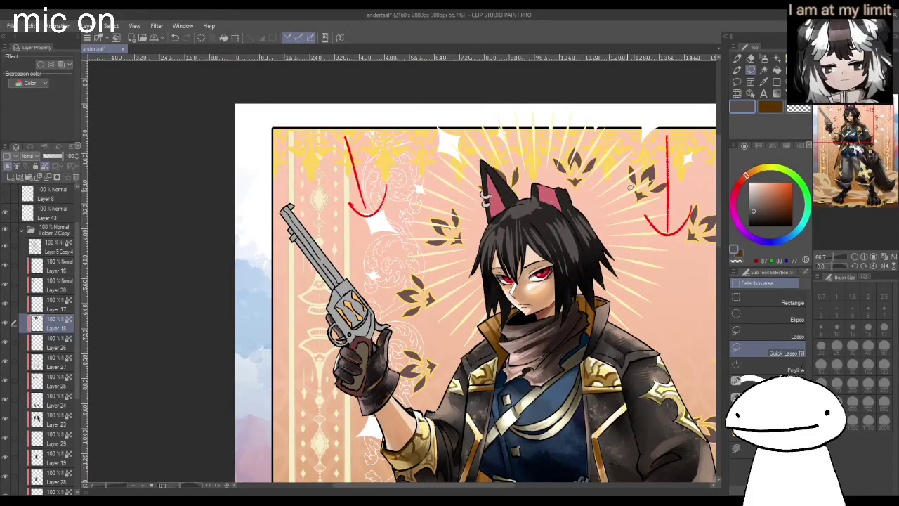
- Mirror the canvas to check the highlights and pick a darker drawing colour
key("ctrl+alt+0")
key("h")
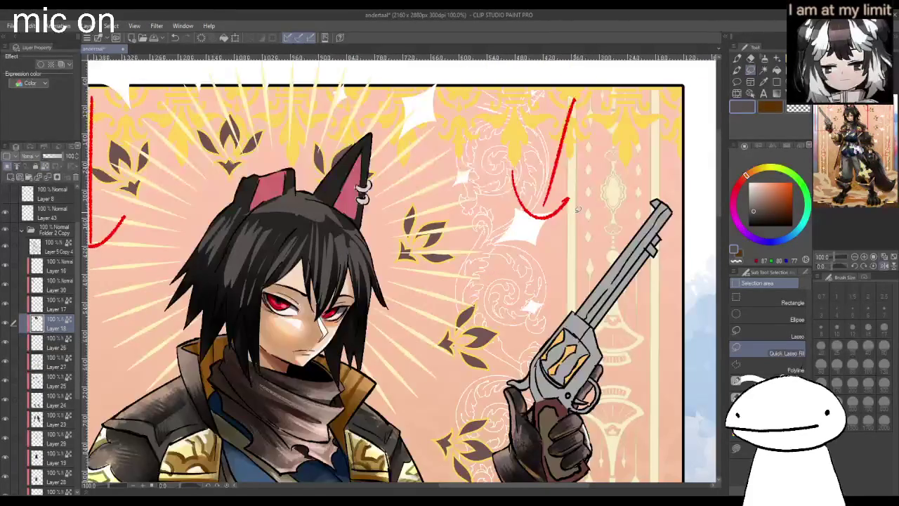
left_click(765, 215)
left_click(803, 272)
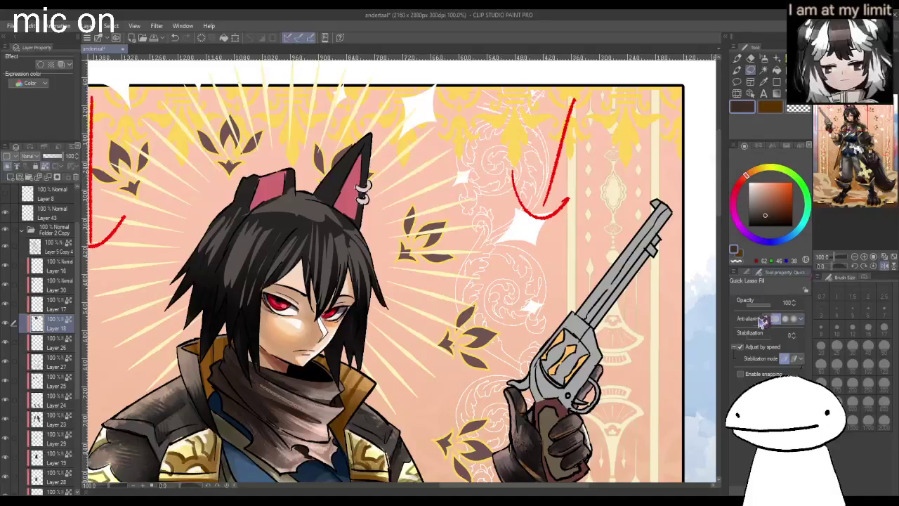
- Restore the view and lasso-fill dark strands along the left hair edge and beside the eye
key("ctrl+0")
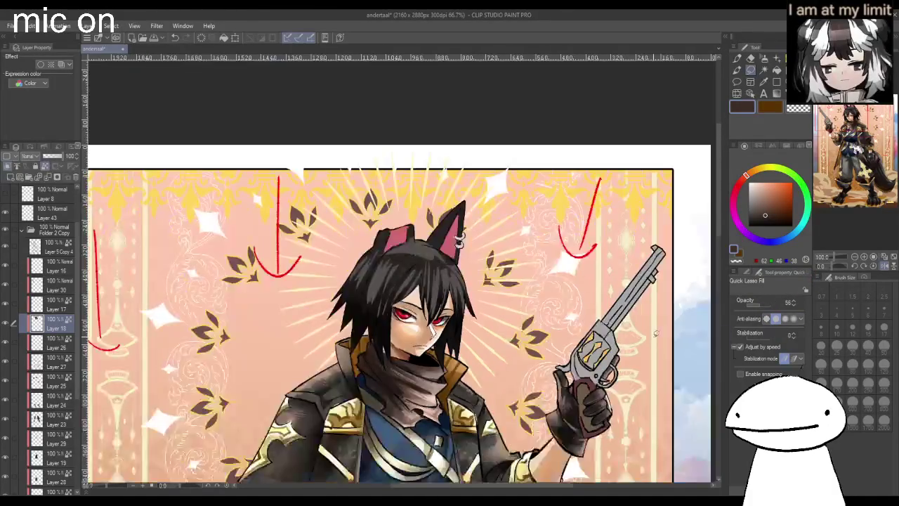
key("h")
scroll(316, 295, "up", 5)
left_click_drag(322, 252, 302, 349)
left_click_drag(288, 298, 284, 373)
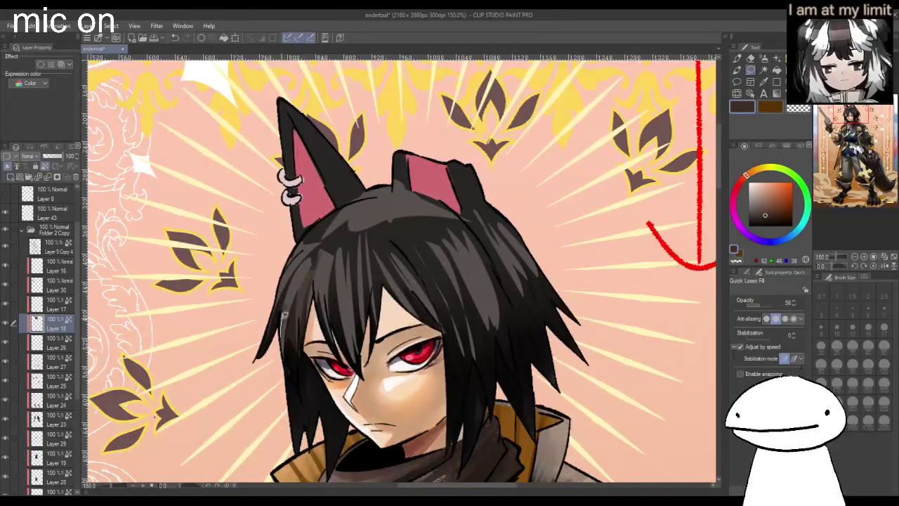
left_click_drag(323, 264, 313, 330)
mouse_move(358, 256)
left_mouse_down()
mouse_move(347, 322)
mouse_move(362, 276)
mouse_move(435, 316)
left_mouse_up()
left_click_drag(375, 254, 438, 320)
- Fill dark strand shapes in the hair right of centre and right of the face
left_click_drag(406, 234, 408, 236)
left_click_drag(474, 343, 435, 222)
left_click_drag(494, 358, 479, 278)
mouse_move(500, 343)
left_mouse_down()
mouse_move(485, 247)
mouse_move(503, 276)
left_mouse_up()
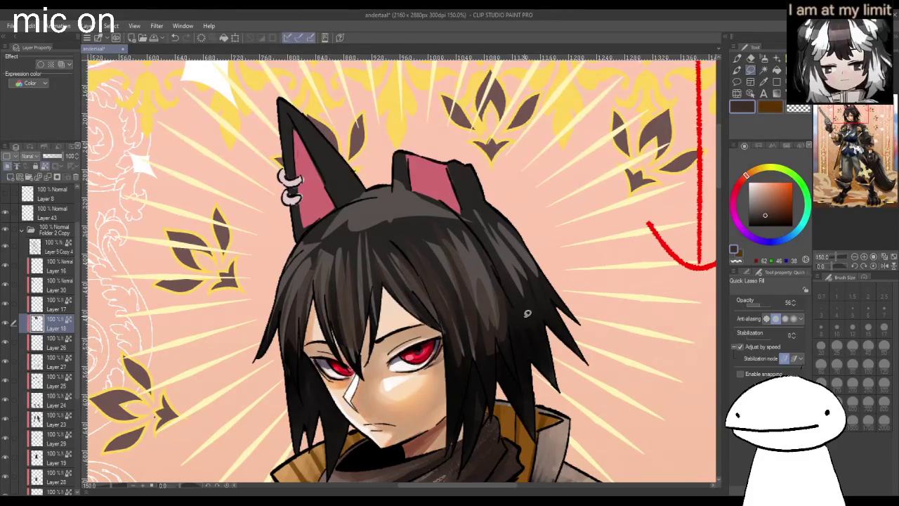
mouse_move(498, 243)
left_mouse_down()
mouse_move(524, 322)
mouse_move(526, 264)
mouse_move(554, 301)
left_mouse_up()
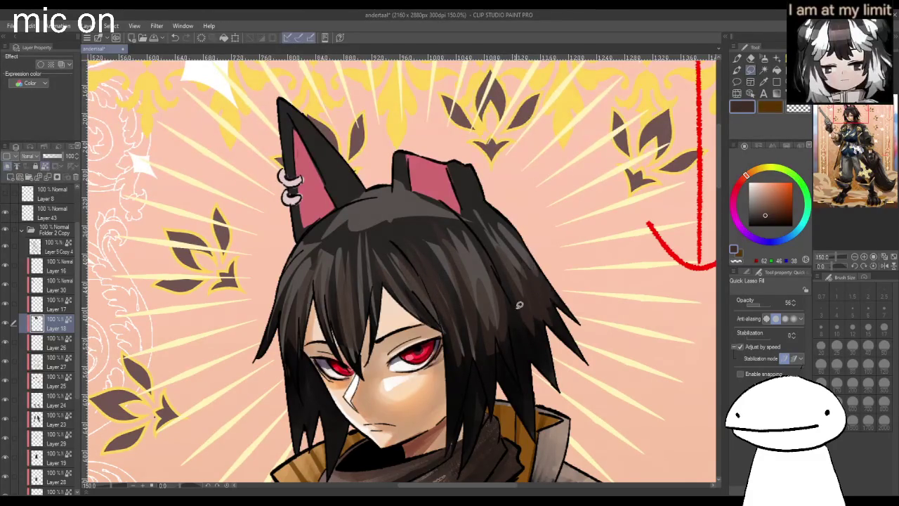
left_click_drag(518, 337, 525, 325)
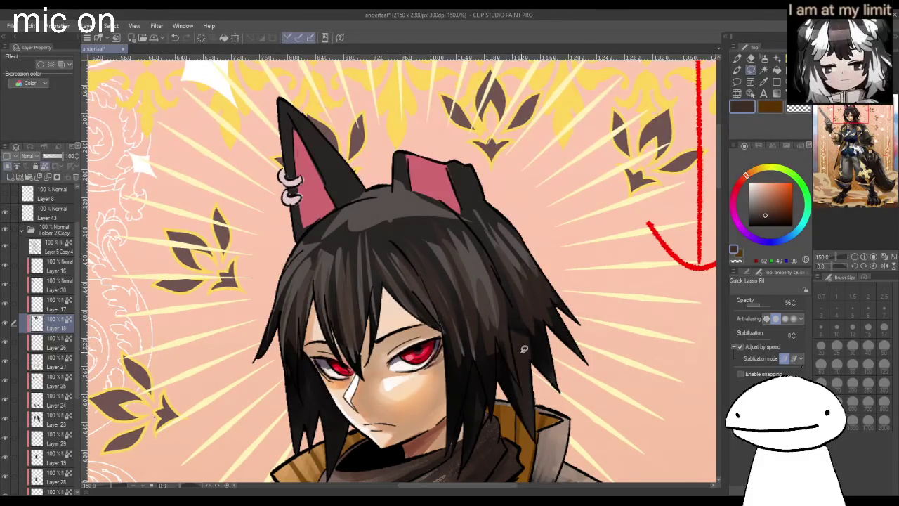
mouse_move(513, 236)
left_mouse_down()
mouse_move(599, 367)
mouse_move(523, 233)
mouse_move(571, 317)
left_mouse_up()
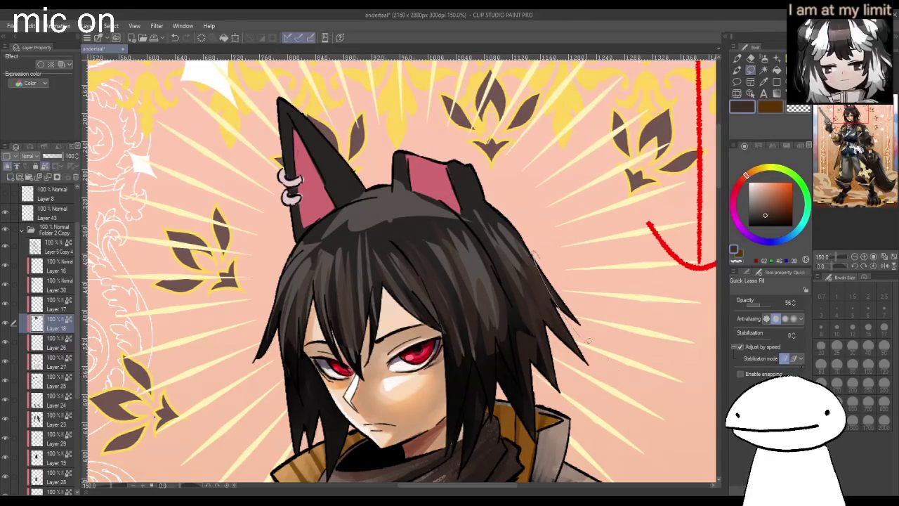
left_click_drag(488, 209, 510, 228)
- Fill hair strands near the ear in black, then check the mirrored full view
left_click(779, 223)
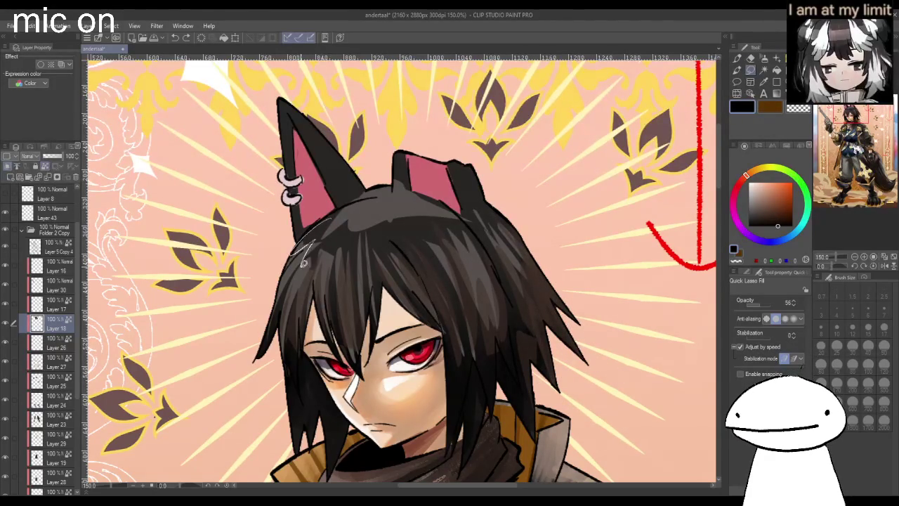
mouse_move(331, 233)
left_mouse_down()
mouse_move(383, 209)
mouse_move(442, 213)
mouse_move(433, 216)
left_mouse_up()
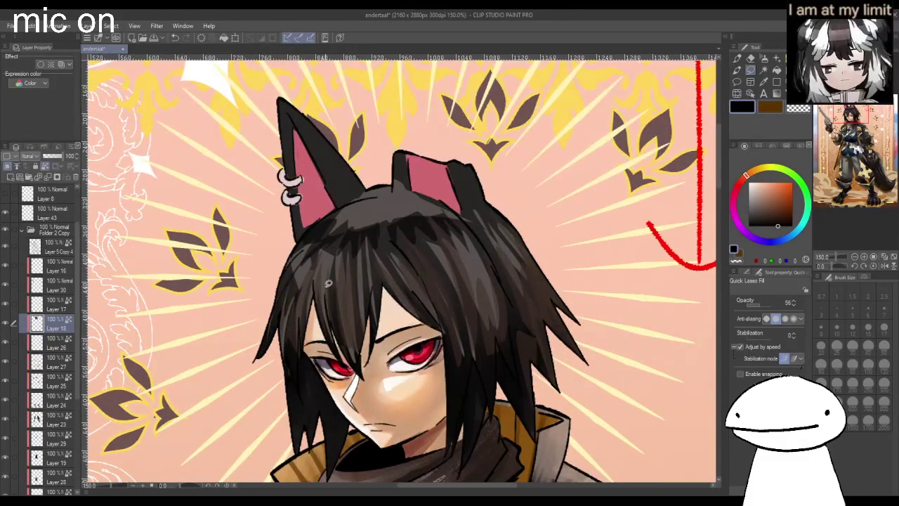
left_click_drag(360, 316, 362, 317)
left_click_drag(444, 285, 407, 292)
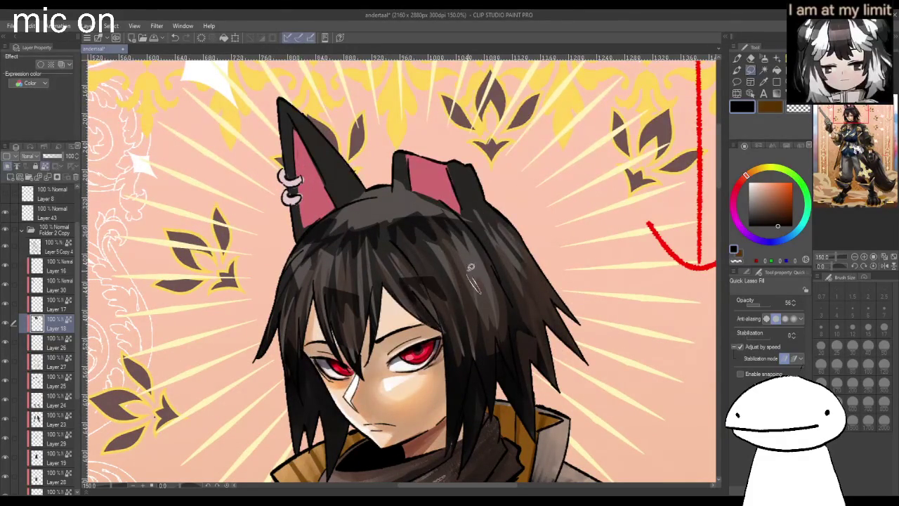
key("ctrl+minus")
key("ctrl+minus")
key("h")
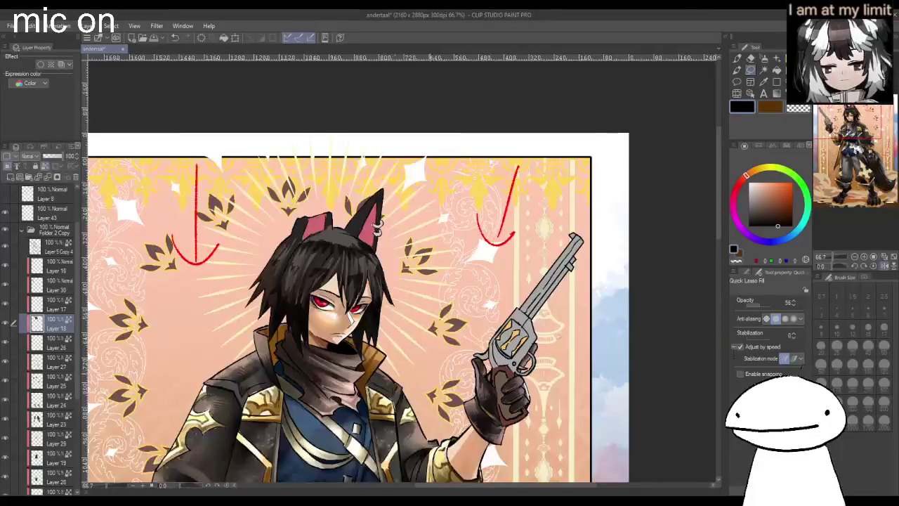
key("ctrl+plus")
key("ctrl+plus")
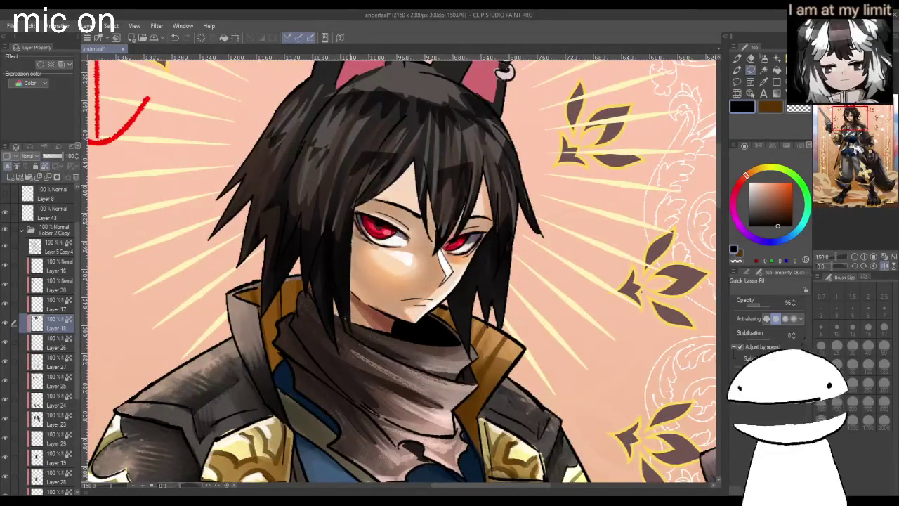
- Try a light peach highlight strip in the hair, undo it, and return to black
left_click(766, 188)
left_click_drag(347, 197, 358, 219)
key("ctrl+z")
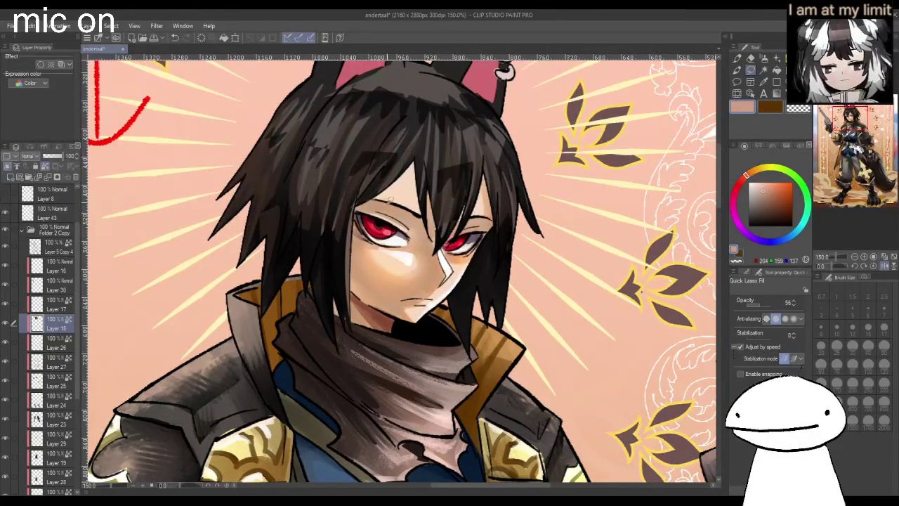
key("ctrl+z")
left_click(342, 245, "alt")
scroll(344, 248, "down", 1)
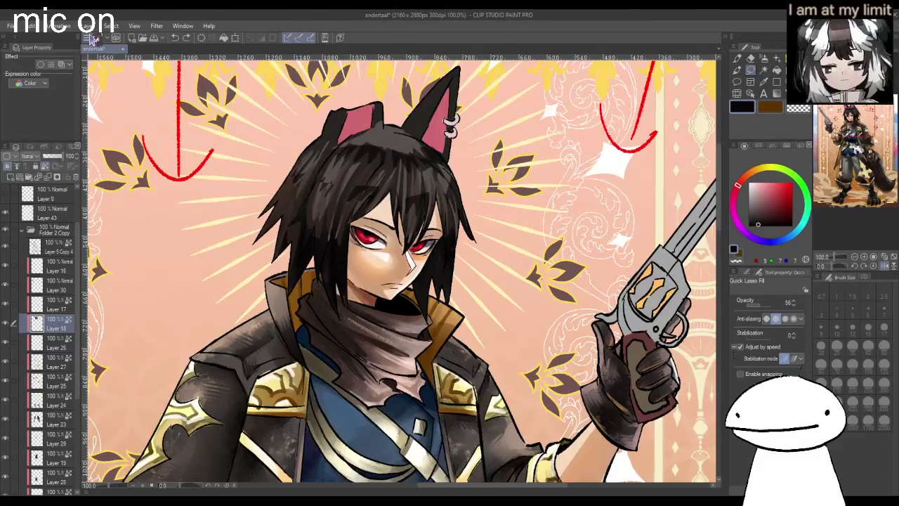
- Fill the left hair strands and those beside the face in dark grey-brown, then mirror to check
left_click(379, 330, "alt")
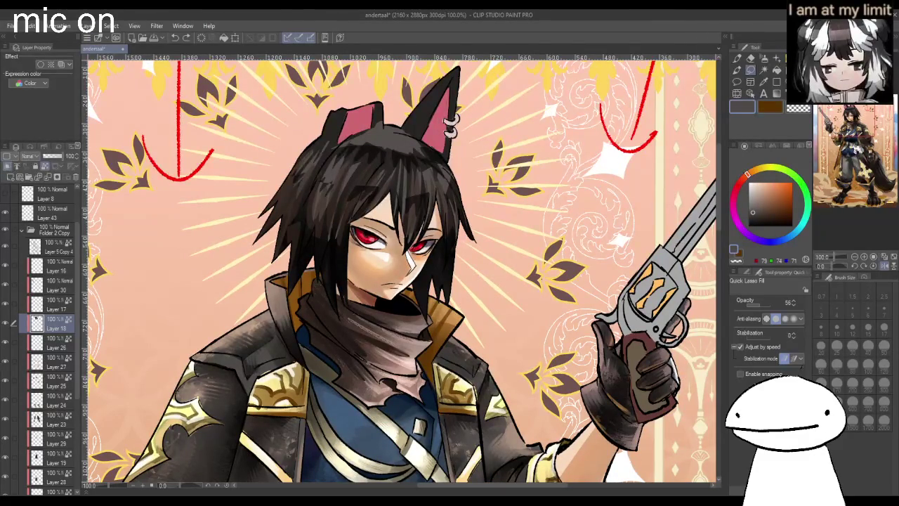
left_click_drag(314, 144, 312, 156)
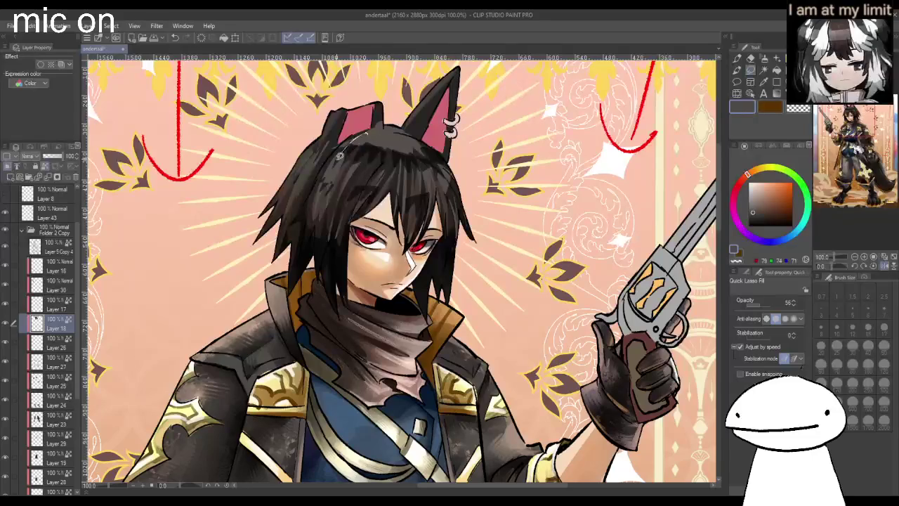
left_click_drag(343, 156, 344, 168)
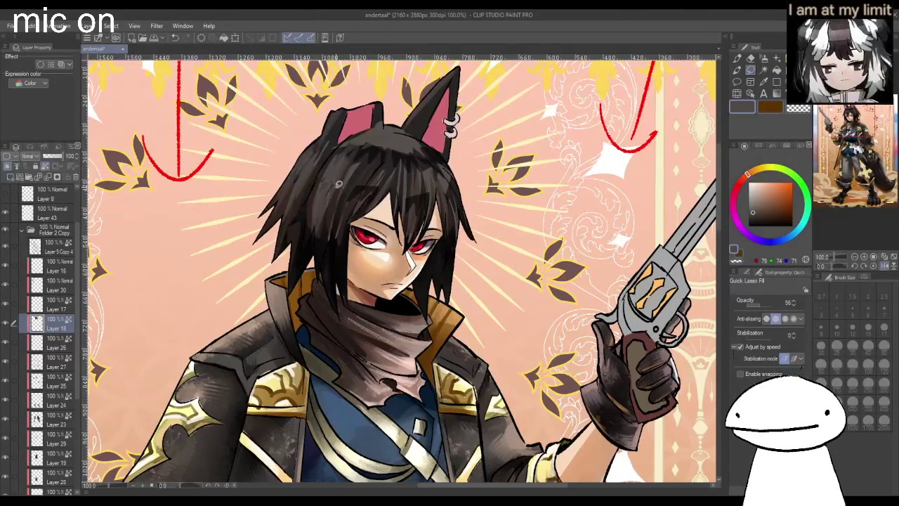
left_click_drag(317, 211, 343, 231)
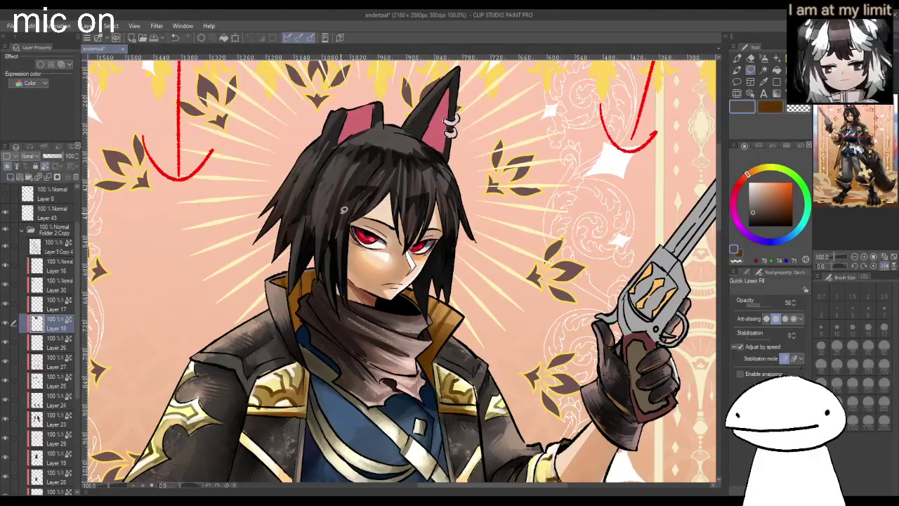
left_click_drag(403, 193, 415, 217)
mouse_move(421, 175)
left_mouse_down()
mouse_move(416, 232)
mouse_move(453, 245)
mouse_move(426, 334)
left_mouse_up()
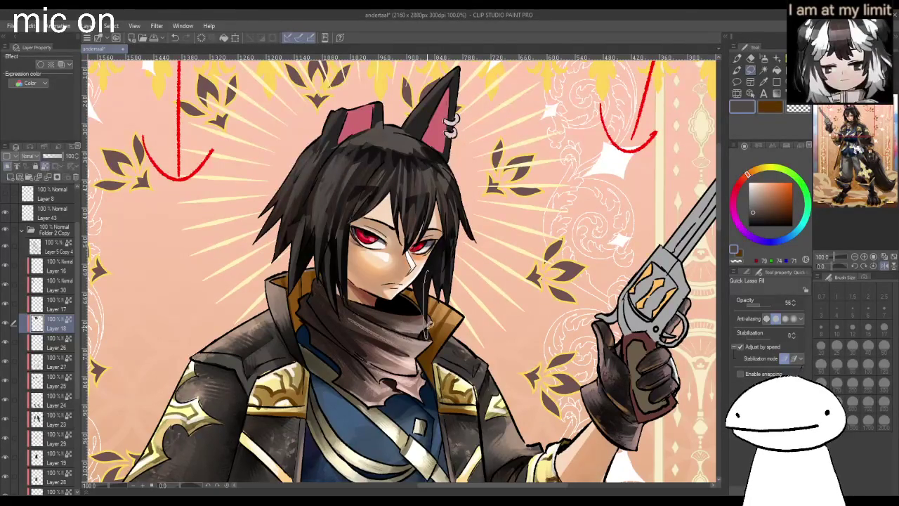
key("h")
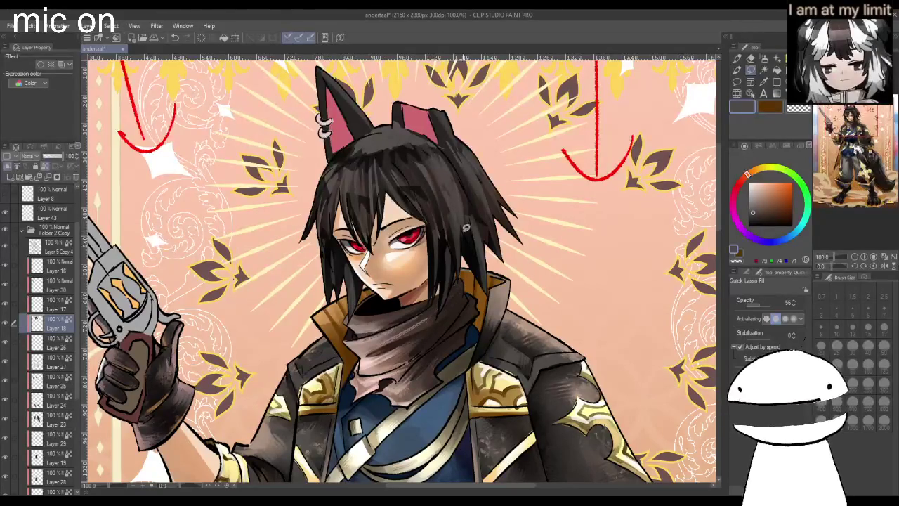
- Darken a sliver of hair and the hair between the ears, then check the mirrored view
scroll(341, 159, "up", 2)
scroll(374, 133, "down", 2)
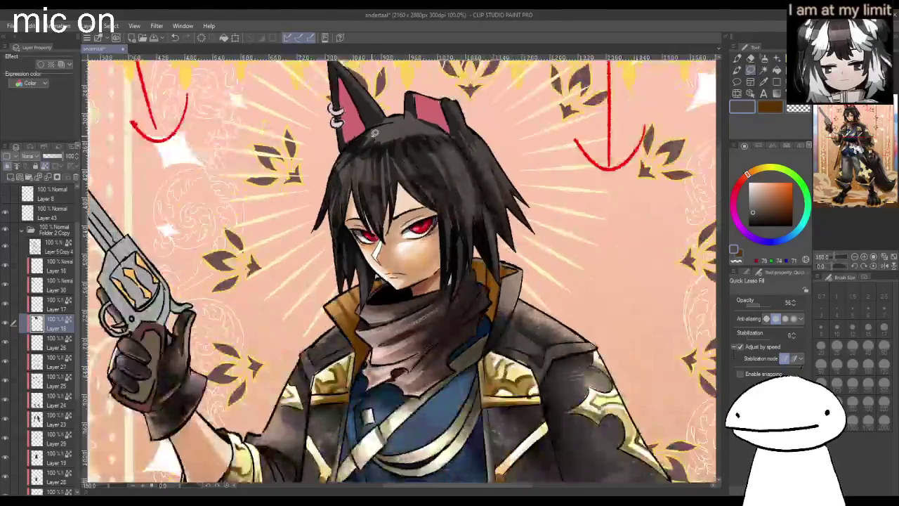
scroll(439, 206, "down", 3)
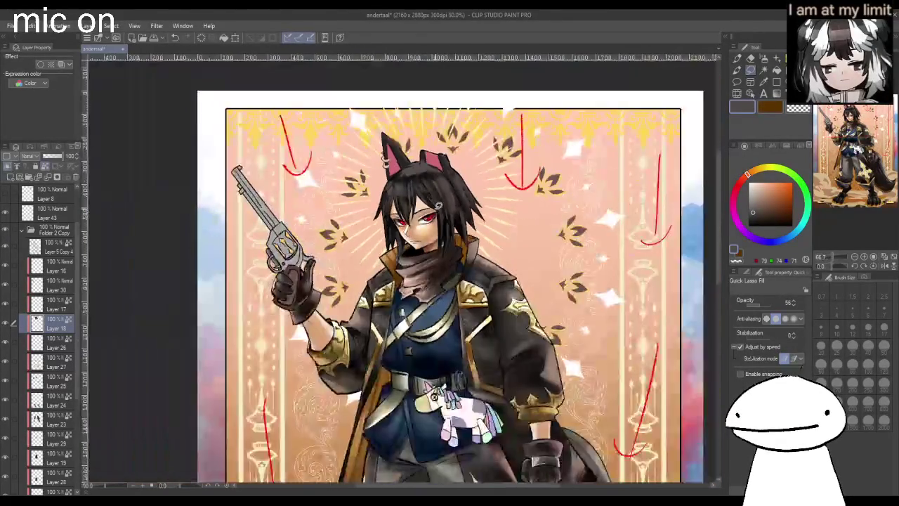
scroll(438, 205, "up", 2)
scroll(453, 189, "up", 1)
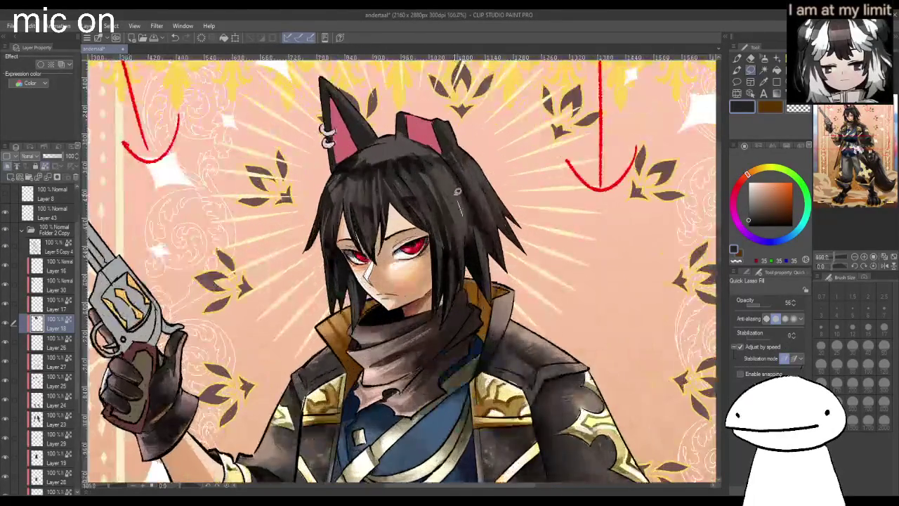
mouse_move(468, 212)
left_mouse_down()
mouse_move(427, 151)
mouse_move(451, 203)
left_mouse_up()
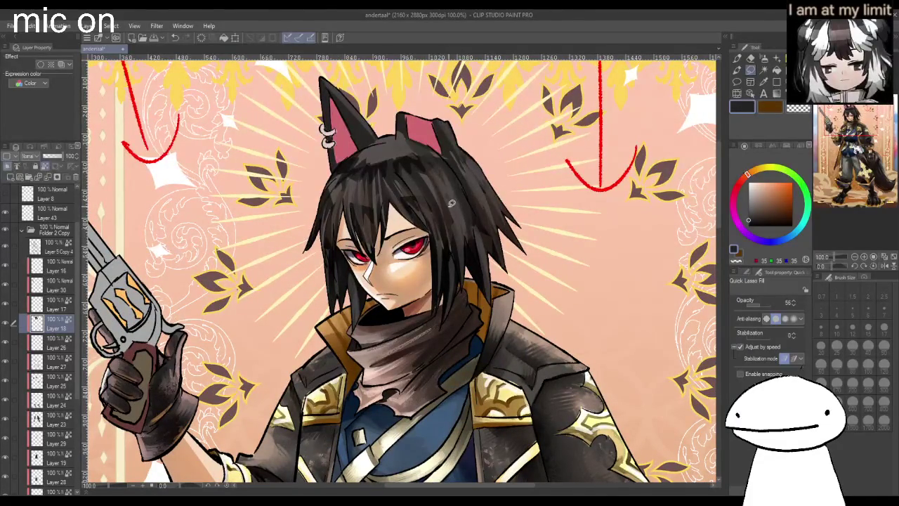
mouse_move(364, 148)
left_mouse_down()
mouse_move(374, 160)
mouse_move(436, 167)
left_mouse_up()
key("ctrl+minus")
key("h")
key("ctrl+plus")
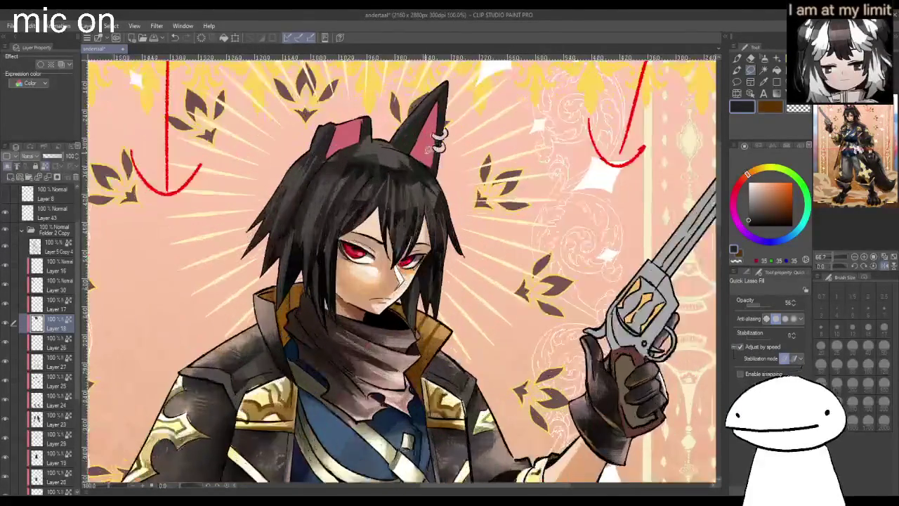
key("ctrl+plus")
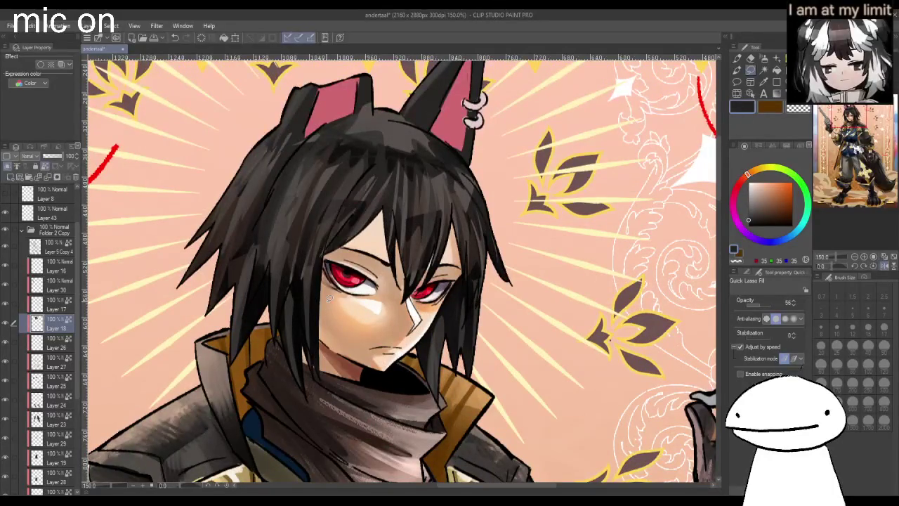
- With near-black, darken hair strands on both sides of the top and by the left ear
left_click_drag(760, 219, 743, 236)
mouse_move(393, 156)
left_mouse_down()
mouse_move(326, 254)
mouse_move(393, 153)
left_mouse_up()
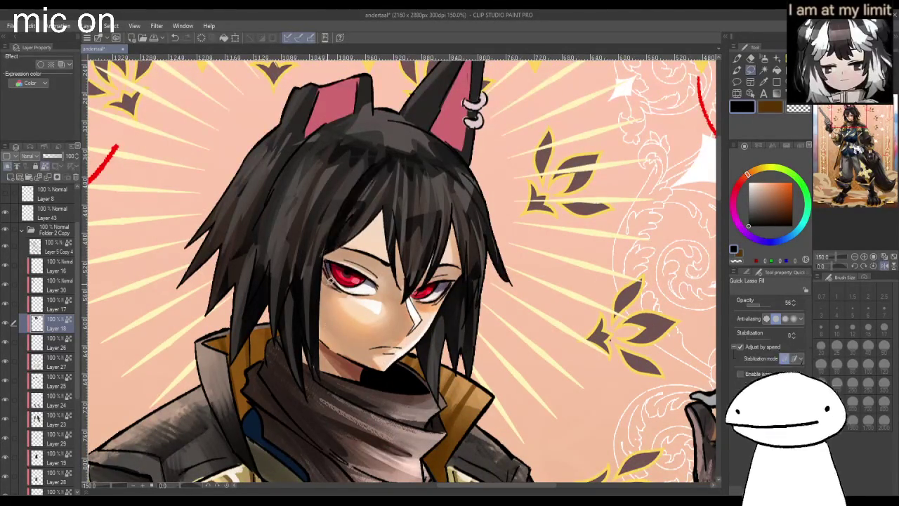
mouse_move(364, 184)
left_mouse_down()
mouse_move(402, 149)
mouse_move(362, 199)
mouse_move(404, 262)
left_mouse_up()
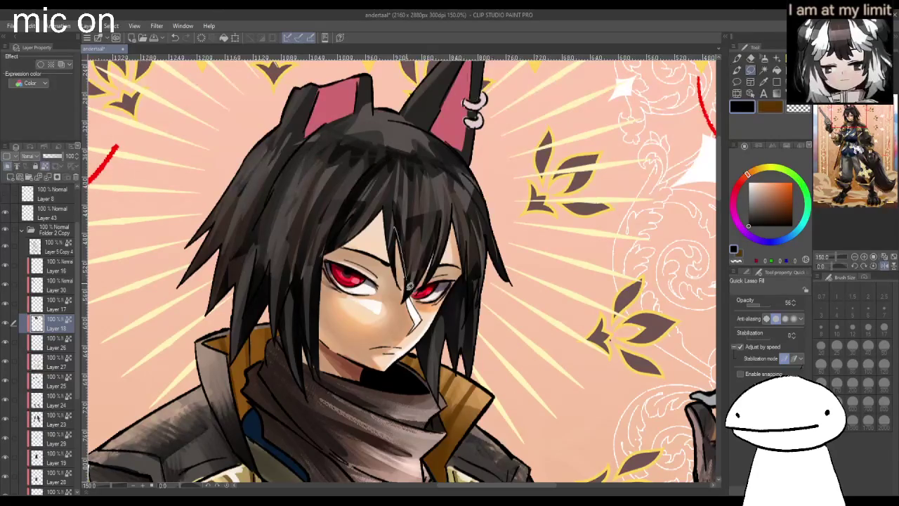
left_click_drag(452, 209, 469, 271)
left_click_drag(475, 204, 494, 234)
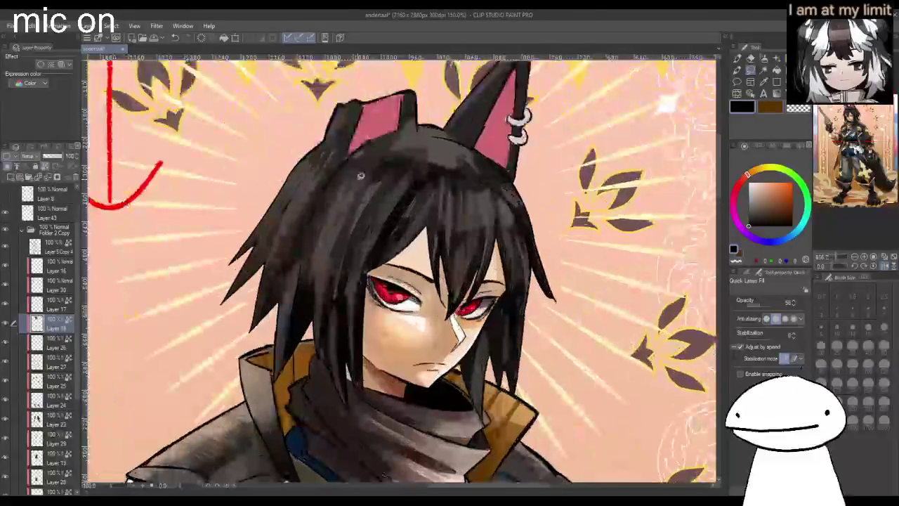
mouse_move(372, 176)
left_mouse_down()
mouse_move(373, 144)
mouse_move(348, 177)
mouse_move(364, 167)
left_mouse_up()
left_click_drag(332, 140, 326, 151)
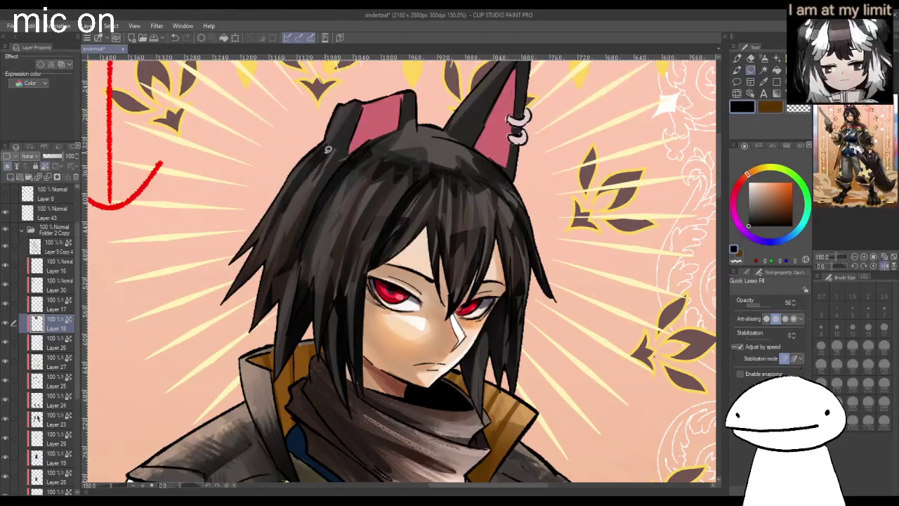
mouse_move(361, 102)
left_mouse_down()
mouse_move(335, 158)
mouse_move(355, 215)
left_mouse_up()
- Darken the hair strand right of the face and mirror the canvas to check
scroll(390, 68, "down", 2)
scroll(393, 196, "down", 2)
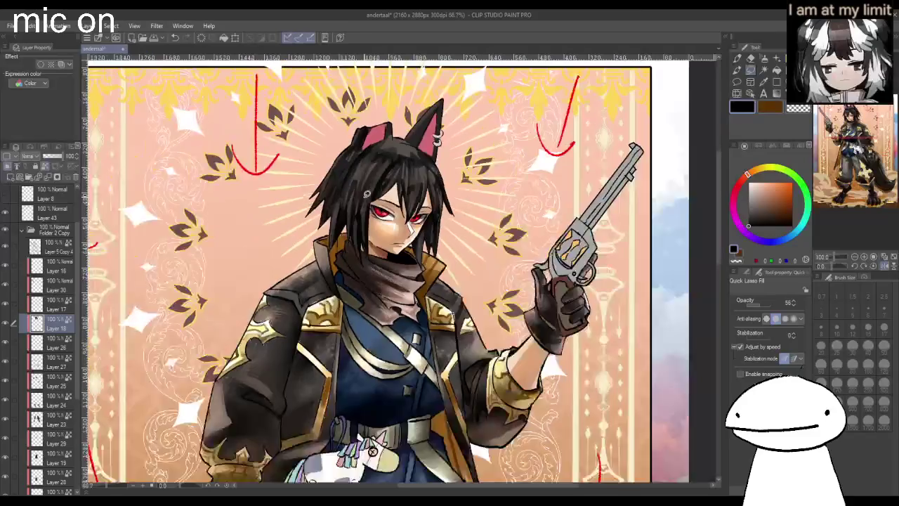
scroll(408, 193, "up", 2)
mouse_move(409, 193)
left_mouse_down()
mouse_move(427, 197)
mouse_move(418, 176)
left_mouse_up()
left_click_drag(422, 210, 421, 175)
scroll(401, 270, "down", 2)
key("h")
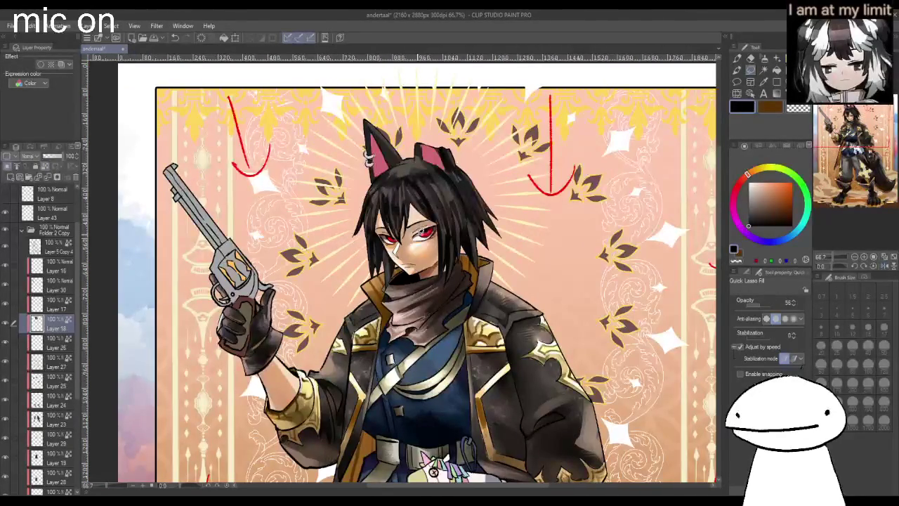
- Fill a dark patch along the ear and hair edge, then mirror to check the fill
scroll(443, 243, "up", 2)
scroll(380, 210, "up", 1)
mouse_move(347, 174)
left_mouse_down()
mouse_move(412, 160)
mouse_move(385, 151)
left_mouse_up()
scroll(400, 147, "down", 2)
key("h")
scroll(414, 130, "up", 2)
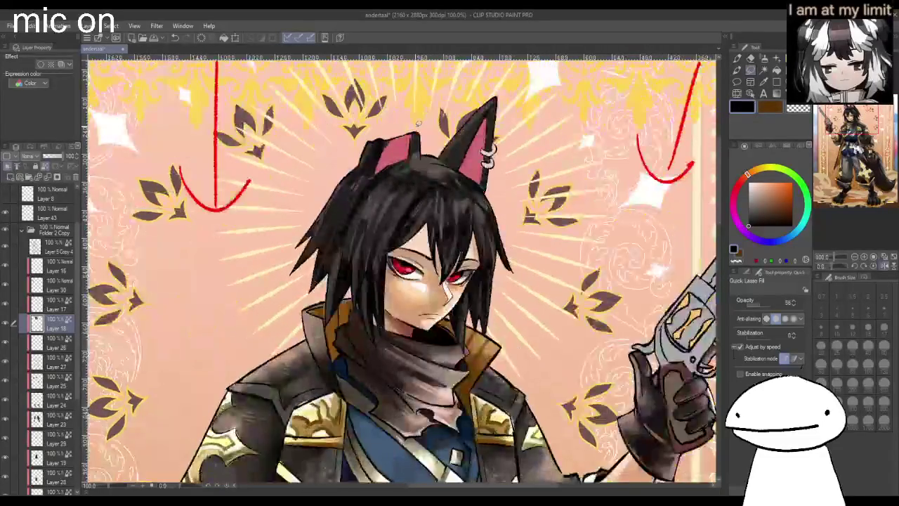
scroll(418, 123, "up", 2)
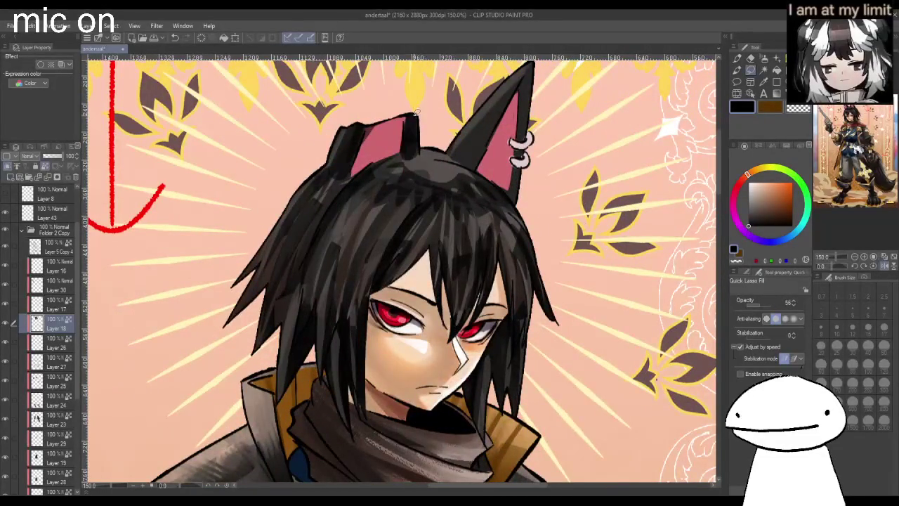
scroll(416, 111, "down", 2)
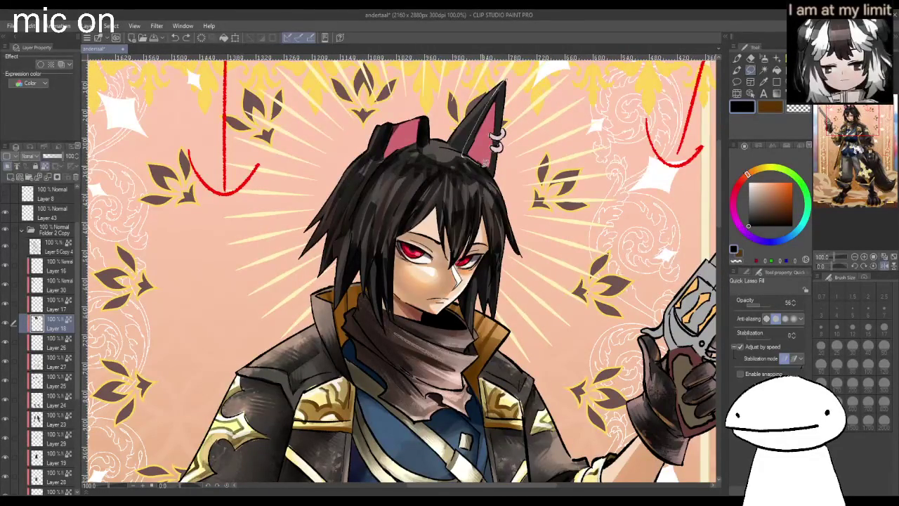
- Lasso-fill the light inner edge of the right ear and a patch on the left ear dark
left_click_drag(480, 160, 513, 78)
left_click_drag(426, 116, 375, 163)
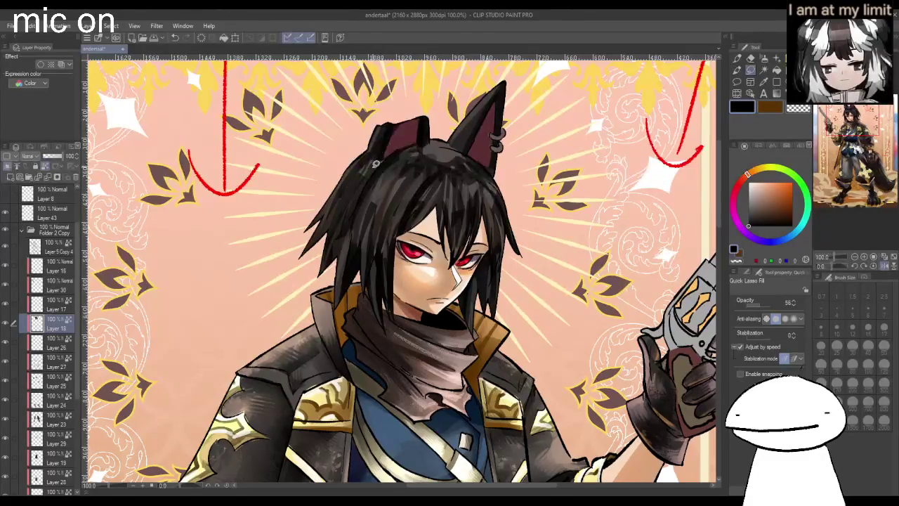
scroll(375, 163, "down", 2)
scroll(375, 163, "down", 2)
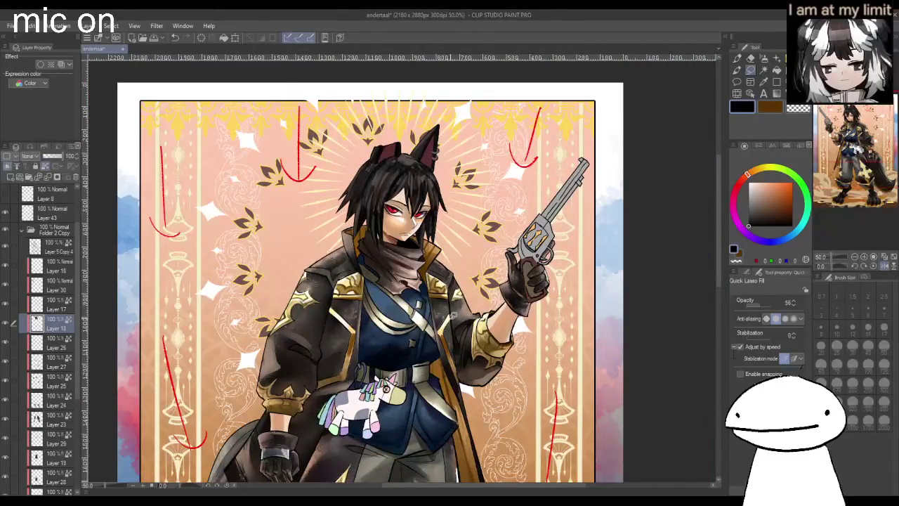
scroll(385, 149, "up", 2)
scroll(385, 149, "up", 2)
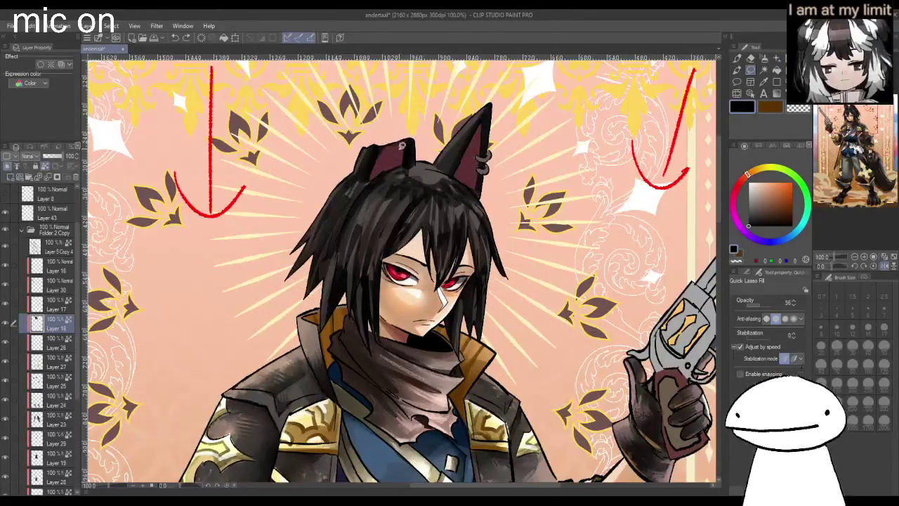
- Fill the insides of both ears dark maroon and zoom out to review
left_click_drag(387, 168, 387, 135)
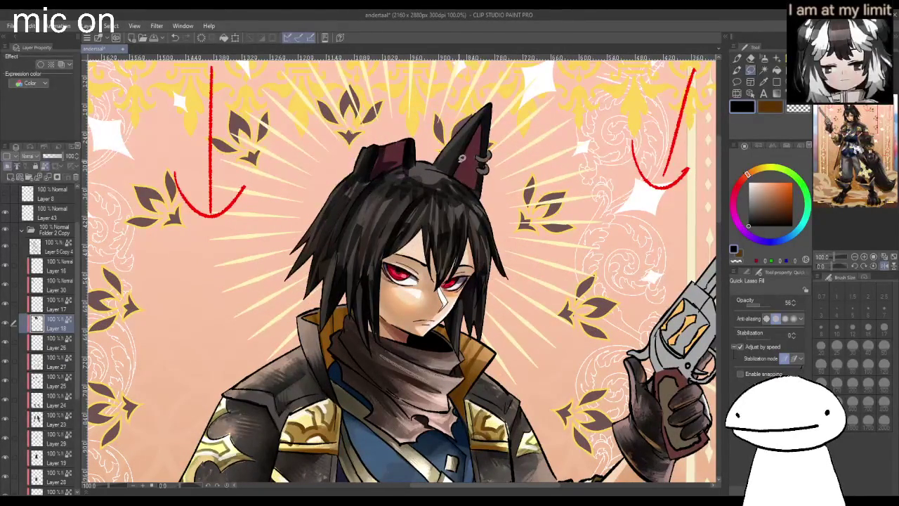
mouse_move(474, 181)
left_mouse_down()
mouse_move(464, 164)
mouse_move(470, 181)
left_mouse_up()
scroll(409, 199, "down", 2)
scroll(408, 199, "down", 1)
scroll(409, 199, "up", 1)
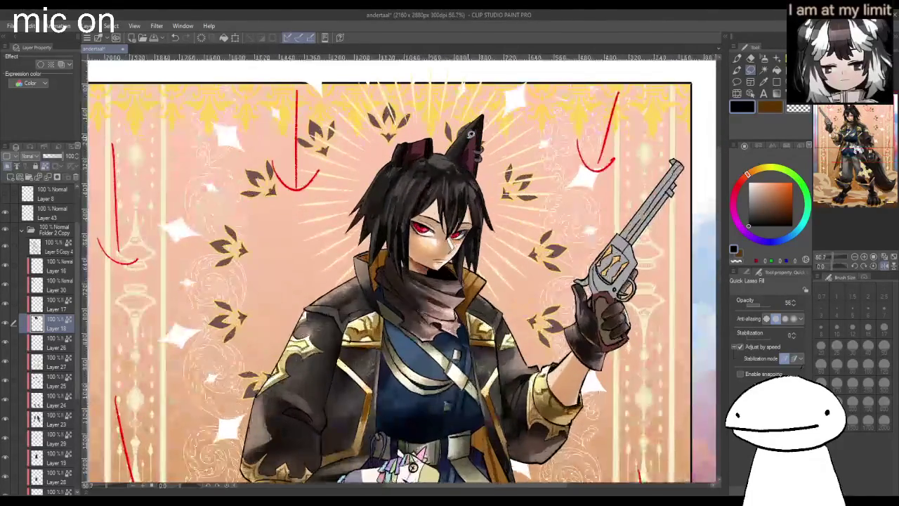
scroll(408, 199, "up", 2)
scroll(408, 199, "up", 2)
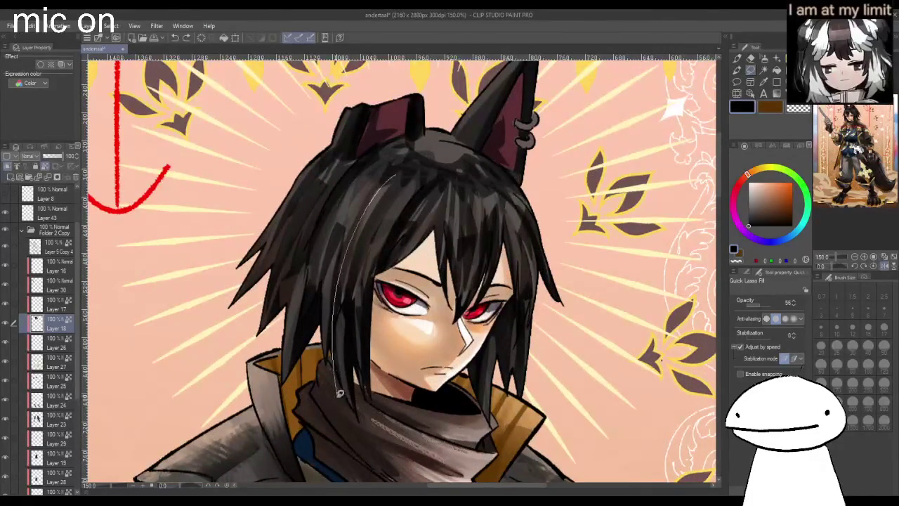
key("p")
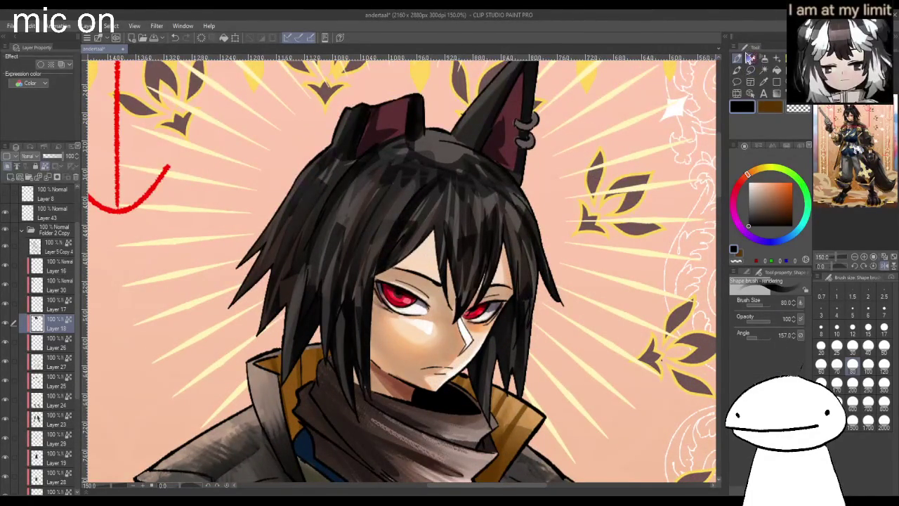
- Paint dark Flat Brush strokes over the left side of the hair
left_click(773, 385)
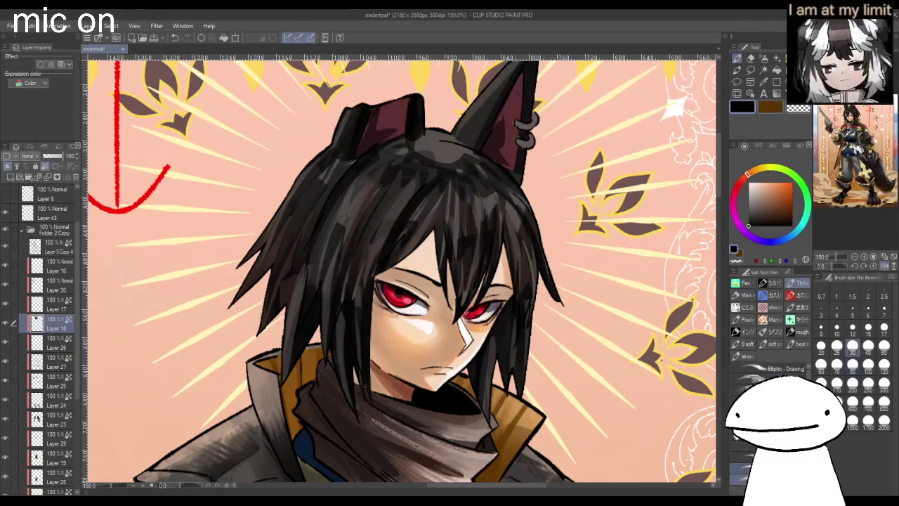
key("ctrl+minus")
key("ctrl+minus")
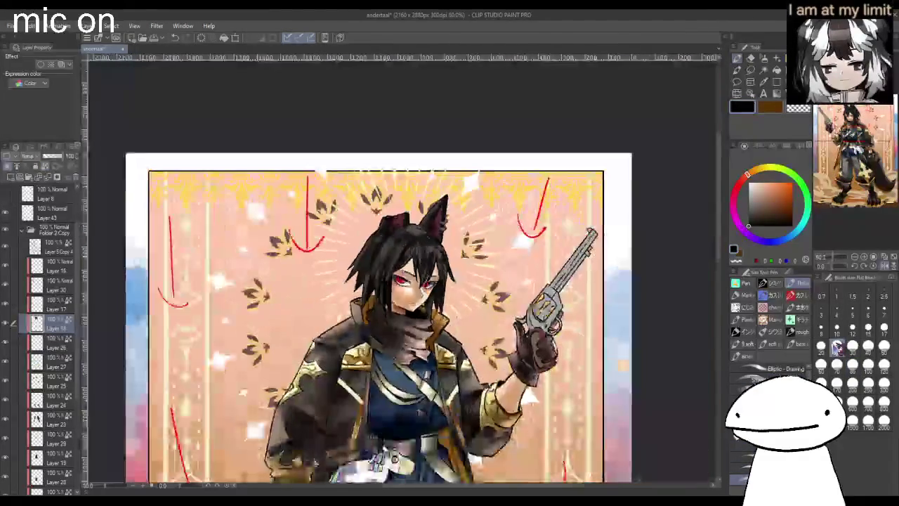
key("ctrl+minus")
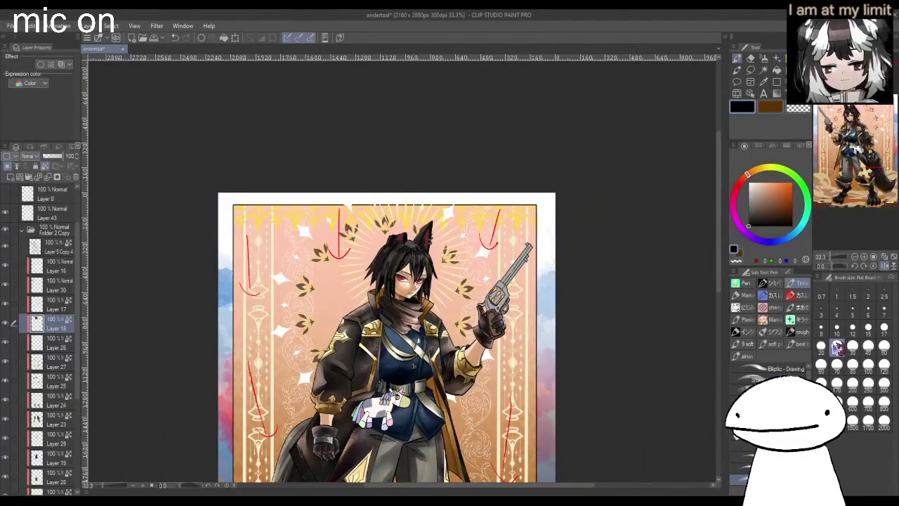
key("ctrl+plus")
key("ctrl+plus")
key("ctrl+plus")
key("ctrl+plus")
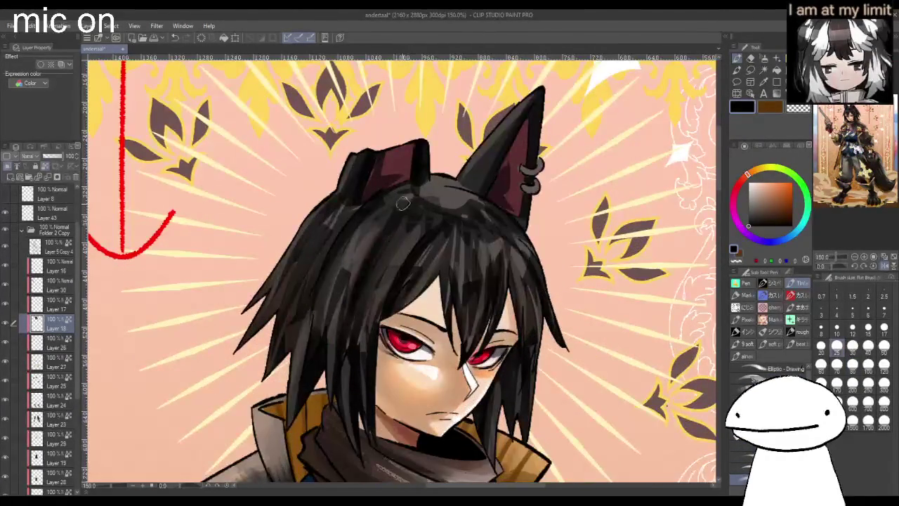
left_click_drag(386, 218, 338, 337)
left_click_drag(352, 253, 327, 379)
left_click_drag(348, 285, 335, 359)
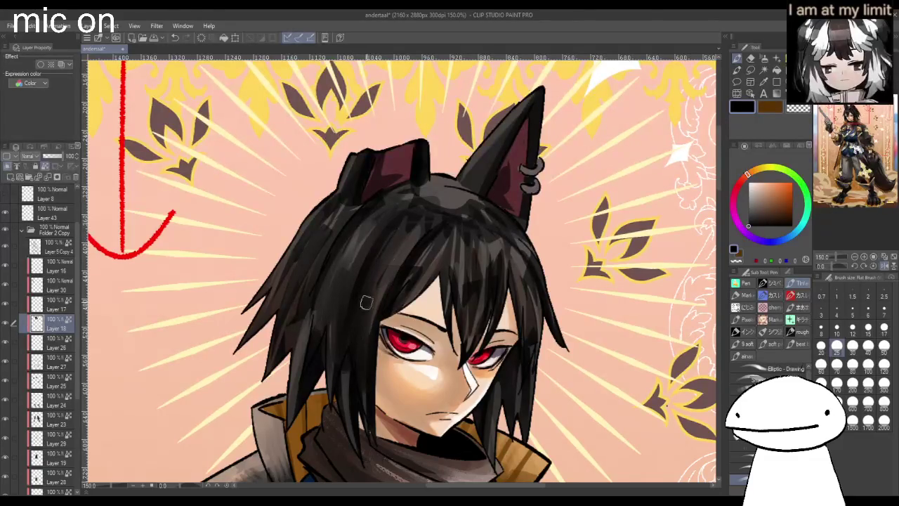
- Darken and smooth the hair around the crown and just left of it
left_click_drag(388, 211, 309, 239)
left_click_drag(350, 207, 295, 270)
left_click_drag(330, 228, 284, 302)
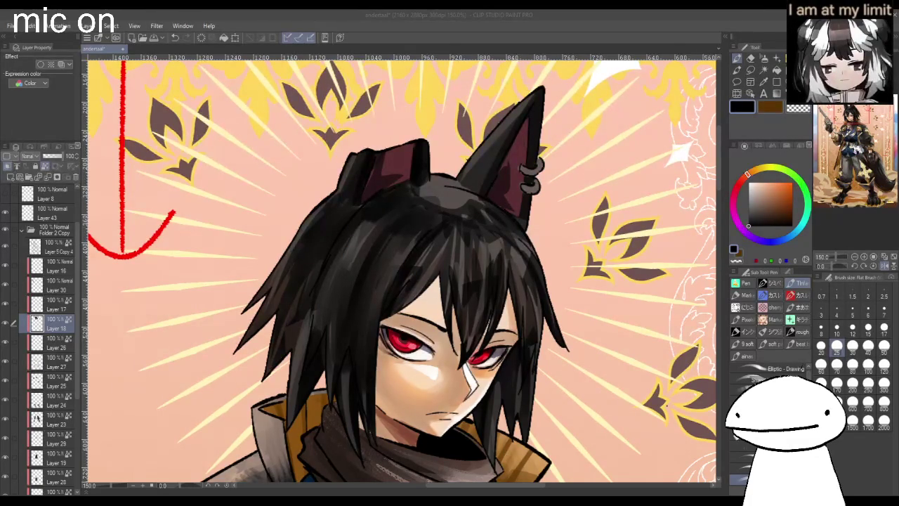
mouse_move(313, 309)
left_mouse_down()
mouse_move(298, 369)
mouse_move(284, 321)
left_mouse_up()
- Paint a wide grey highlight along the top of the hair at brush size 12
scroll(263, 309, "down", 2)
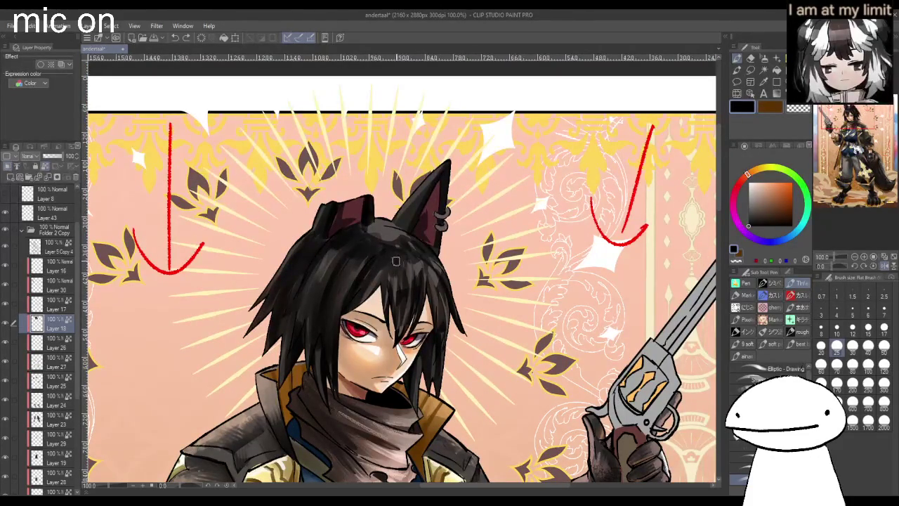
key("h")
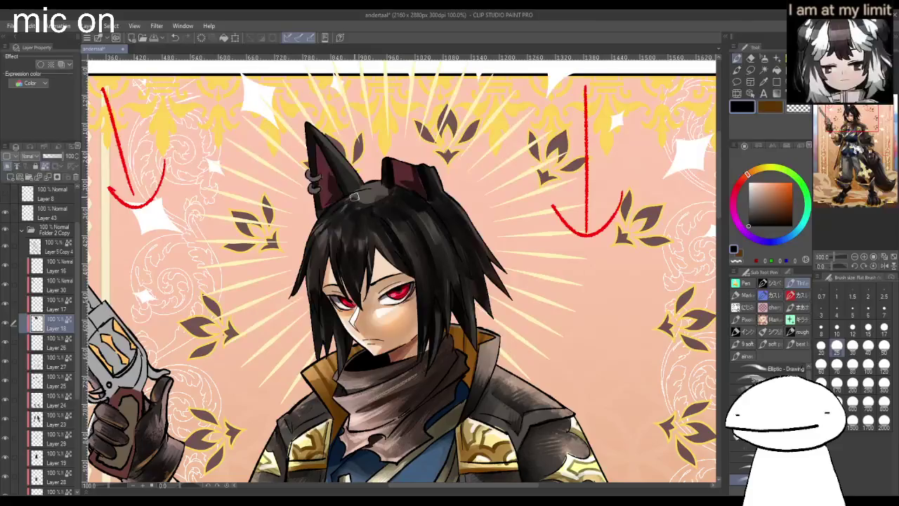
scroll(372, 183, "up", 2)
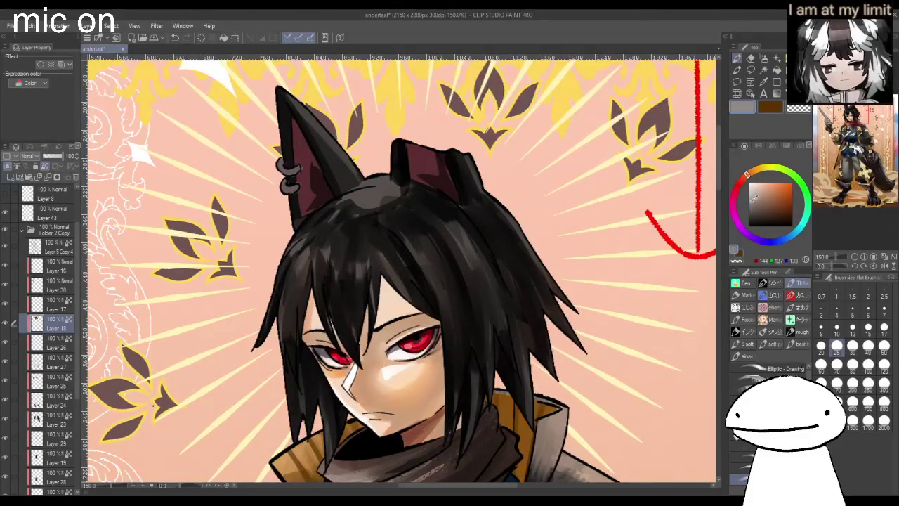
left_click(853, 327)
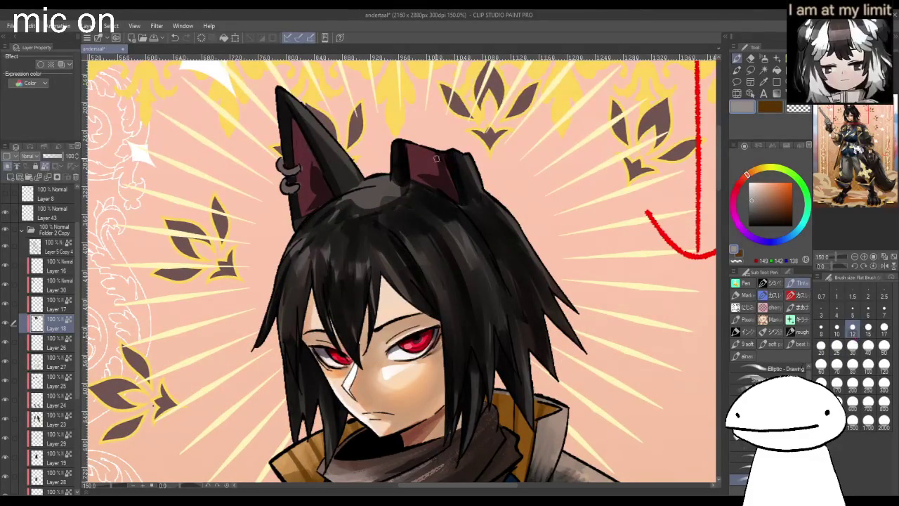
mouse_move(342, 199)
left_mouse_down()
mouse_move(378, 211)
mouse_move(406, 186)
left_mouse_up()
mouse_move(342, 204)
left_mouse_down()
mouse_move(422, 187)
mouse_move(447, 193)
left_mouse_up()
key("ctrl+alt+0")
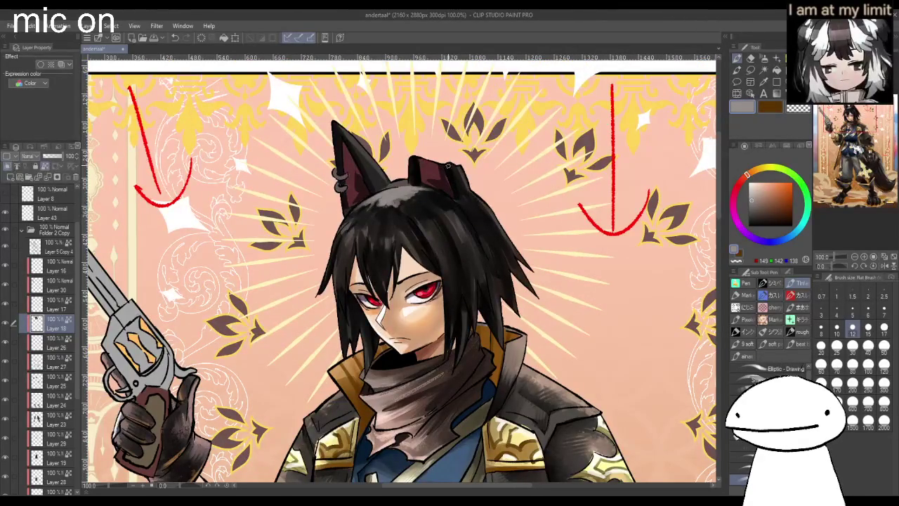
scroll(443, 207, "up", 2)
- Darken hair strands with the sampled near-black, comparing and finally undoing the crown stroke
left_click(351, 204, "alt")
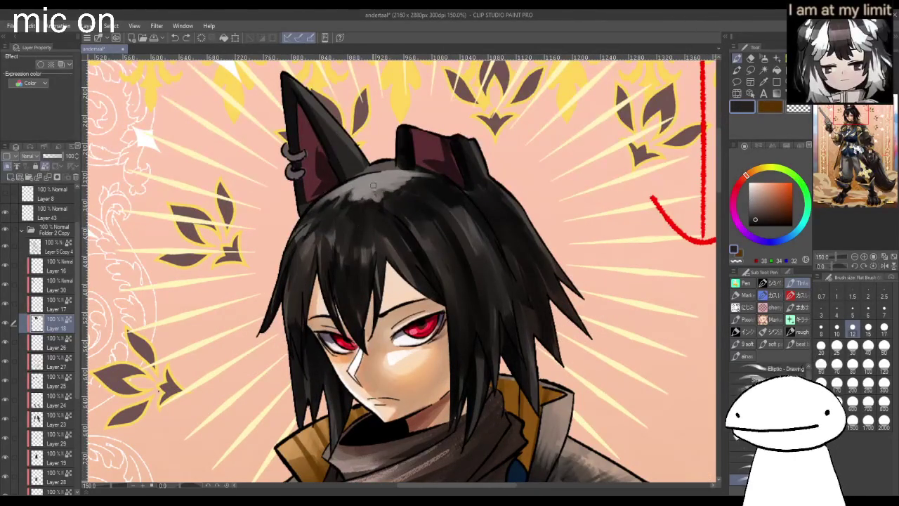
mouse_move(365, 204)
left_mouse_down()
mouse_move(356, 243)
mouse_move(356, 188)
mouse_move(340, 187)
left_mouse_up()
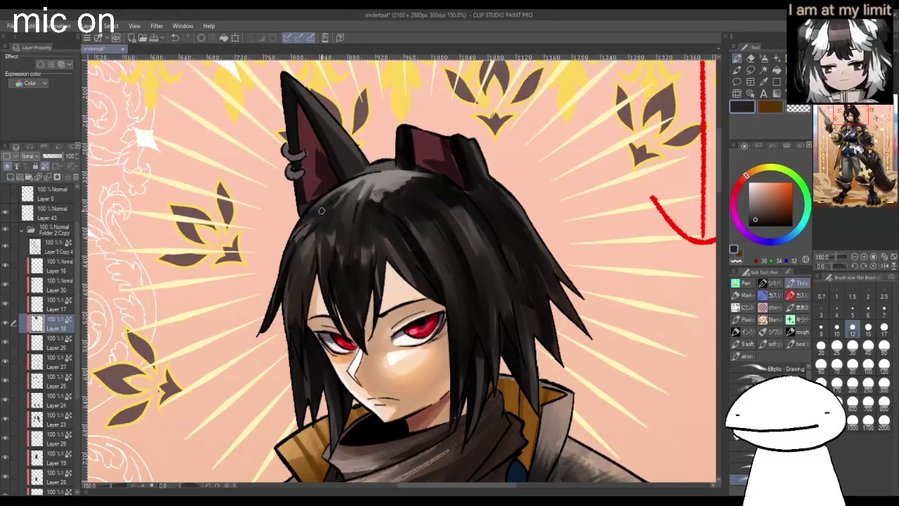
left_click_drag(389, 224, 381, 188)
key("ctrl+z")
key("ctrl+y")
key("ctrl+z")
key("ctrl+z")
key("ctrl+y")
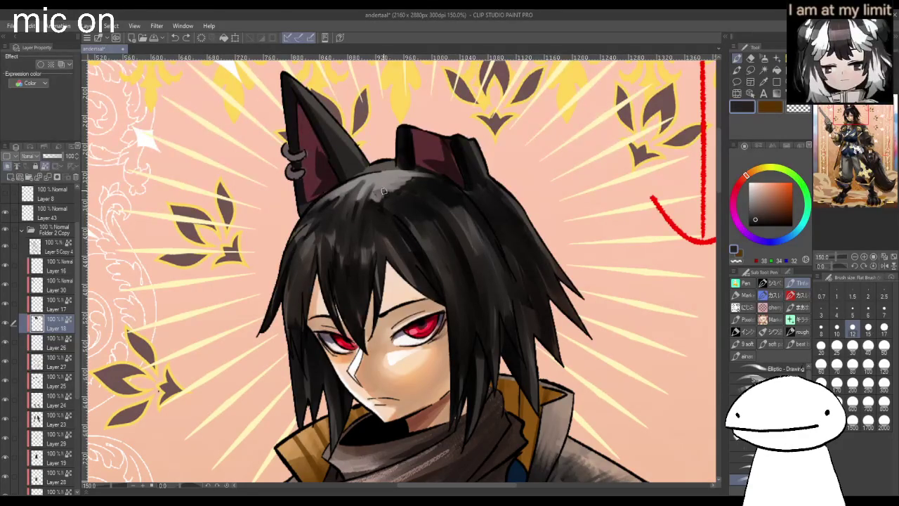
key("ctrl+z")
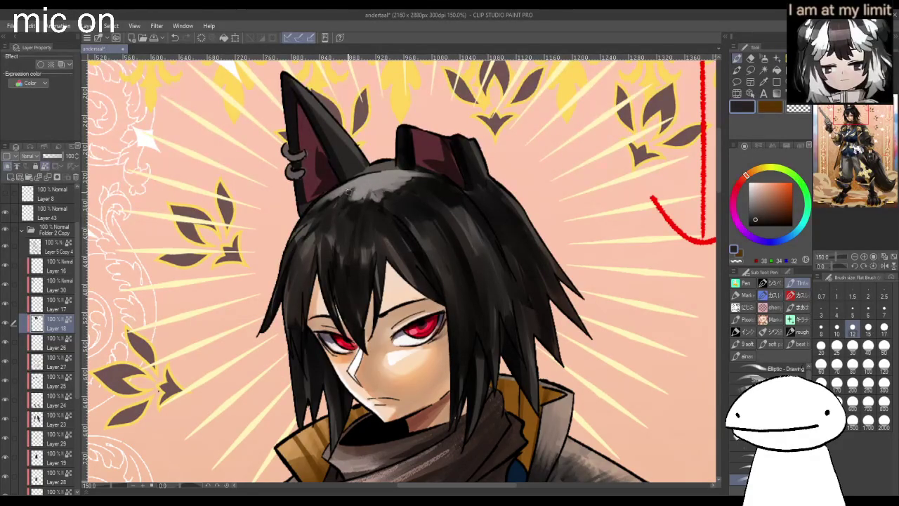
- Add small, subtle darker-black marks in the hair near the ear
left_click(757, 222)
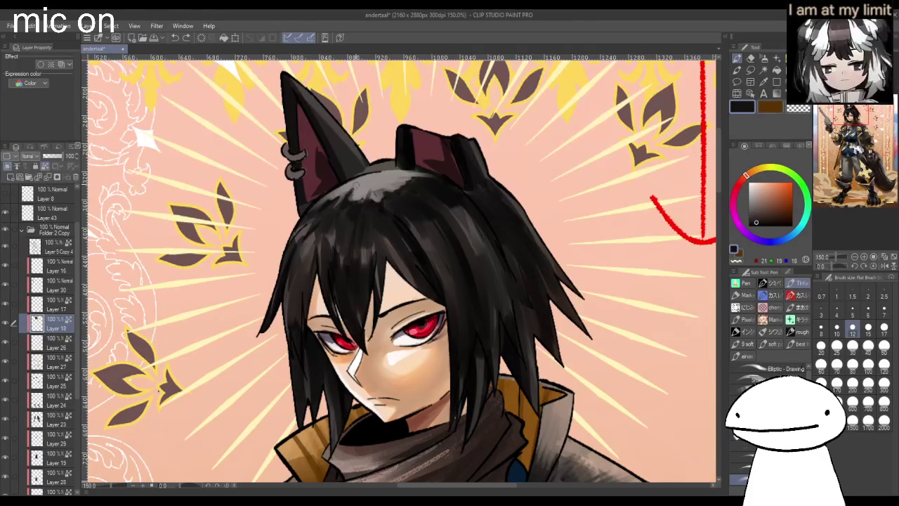
mouse_move(344, 196)
left_mouse_down()
mouse_move(357, 184)
mouse_move(314, 214)
left_mouse_up()
mouse_move(367, 188)
left_mouse_down()
mouse_move(357, 218)
mouse_move(386, 206)
mouse_move(405, 223)
left_mouse_up()
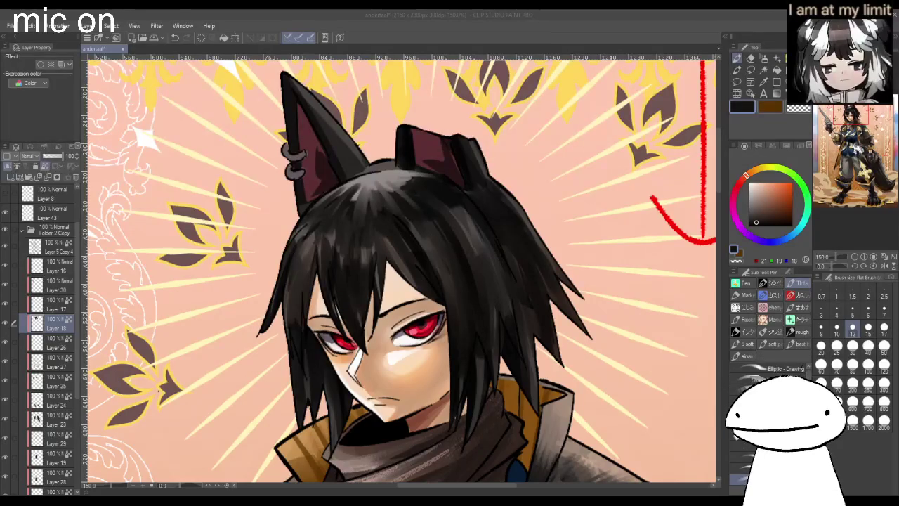
left_click(404, 186)
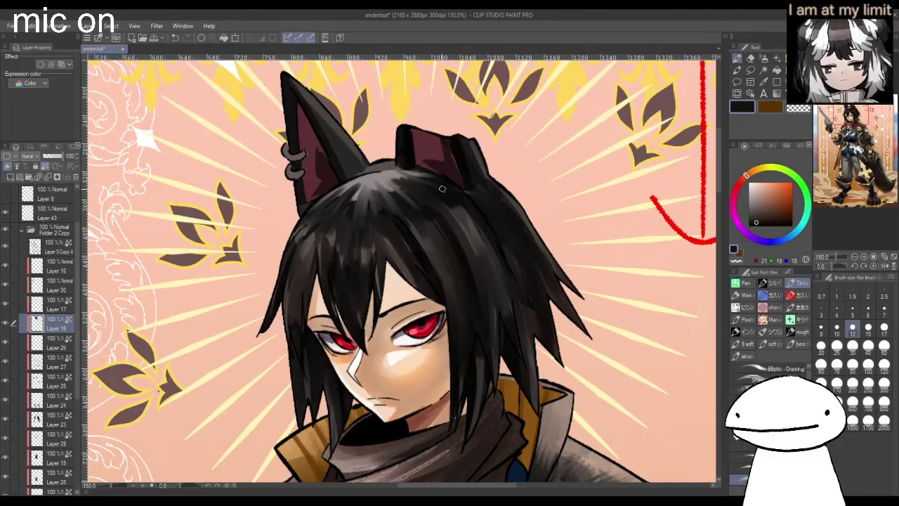
scroll(415, 180, "down", 3)
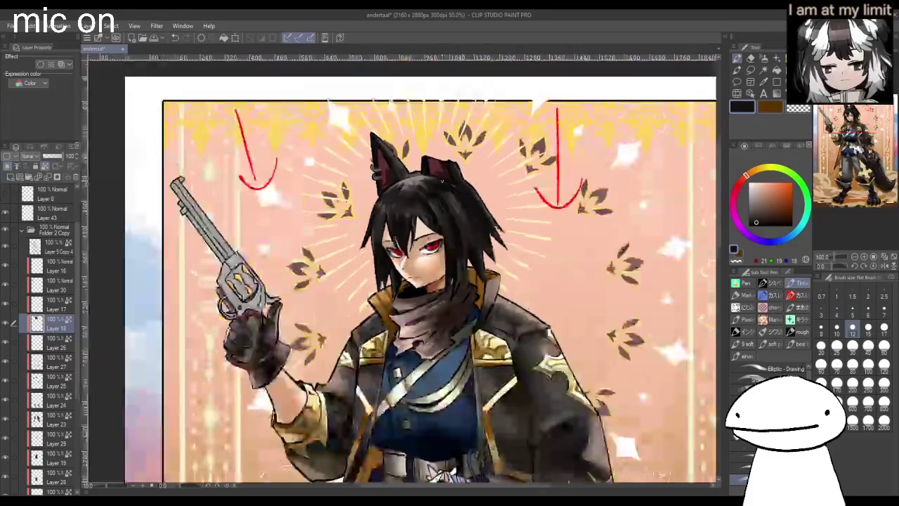
- Choose a darker grey-brown at brush size 10 and mirror the canvas to check
scroll(416, 180, "up", 3)
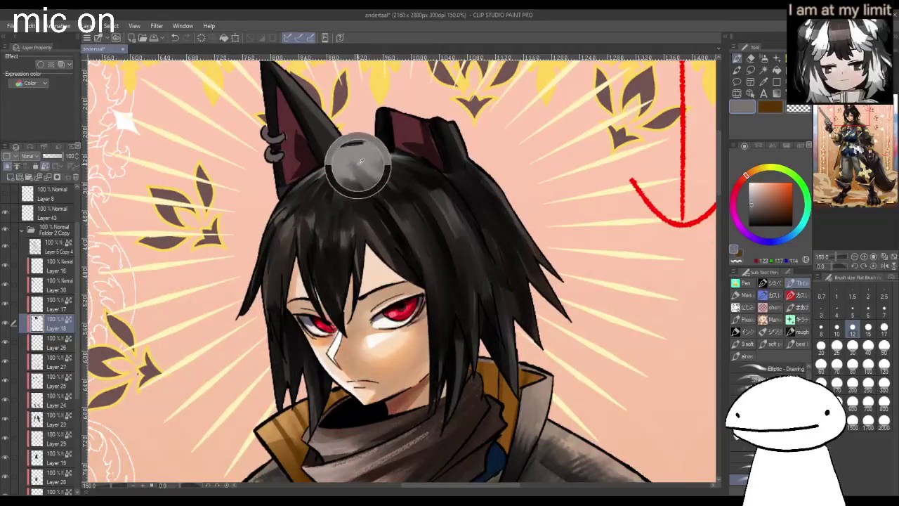
left_click(755, 204)
left_click(837, 329)
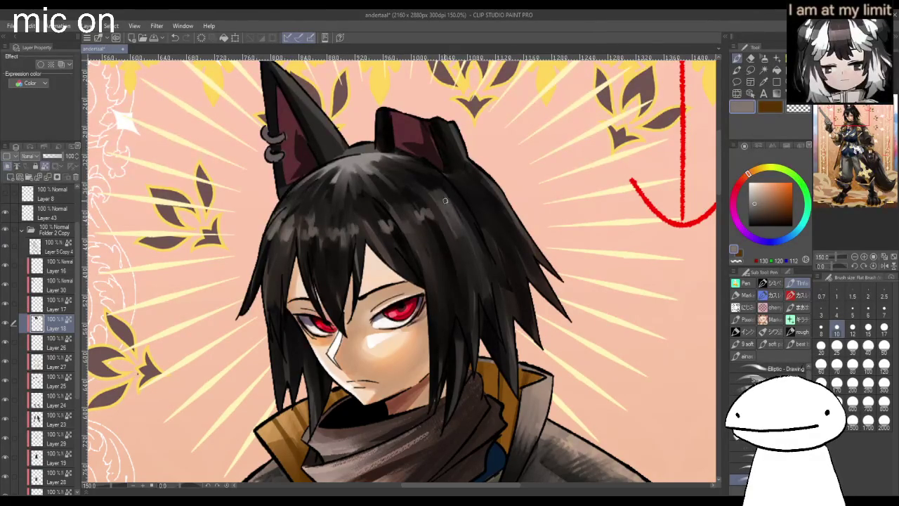
scroll(489, 200, "down", 2)
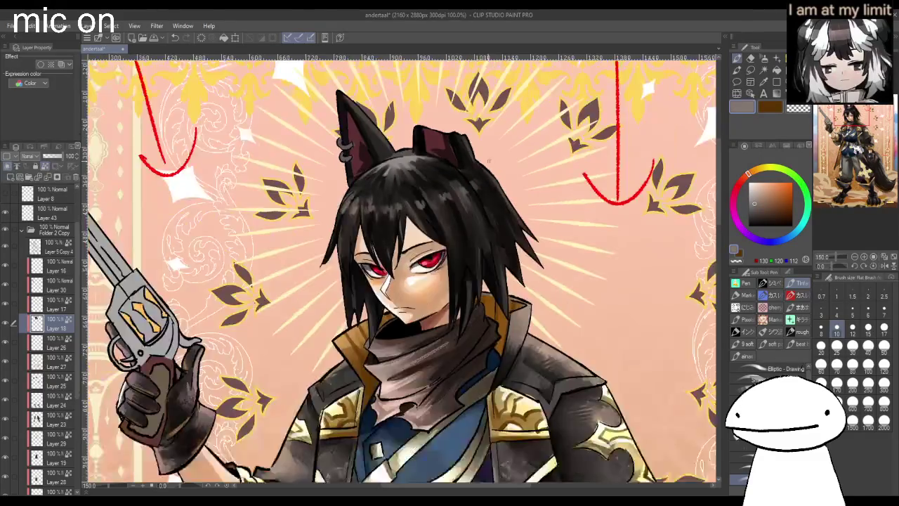
scroll(490, 161, "down", 2)
scroll(491, 168, "down", 1)
key("h")
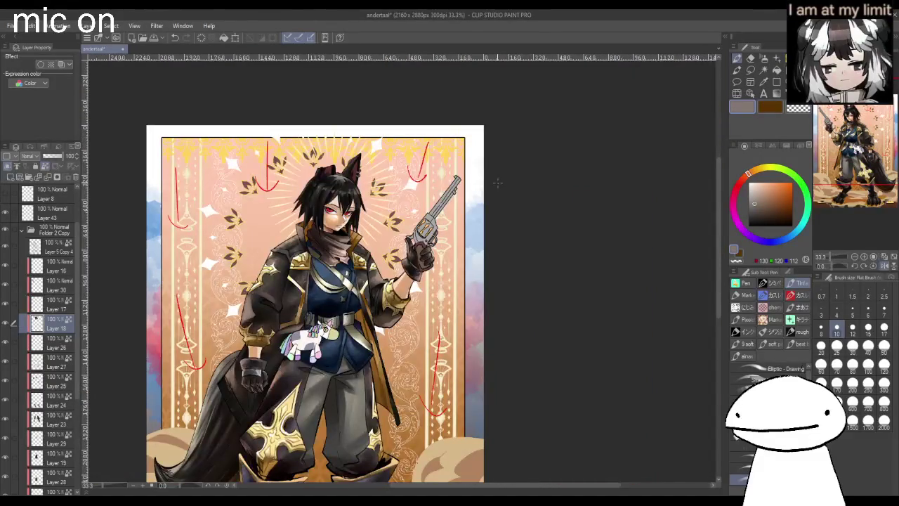
scroll(498, 183, "up", 2)
scroll(498, 182, "up", 1)
scroll(497, 182, "up", 1)
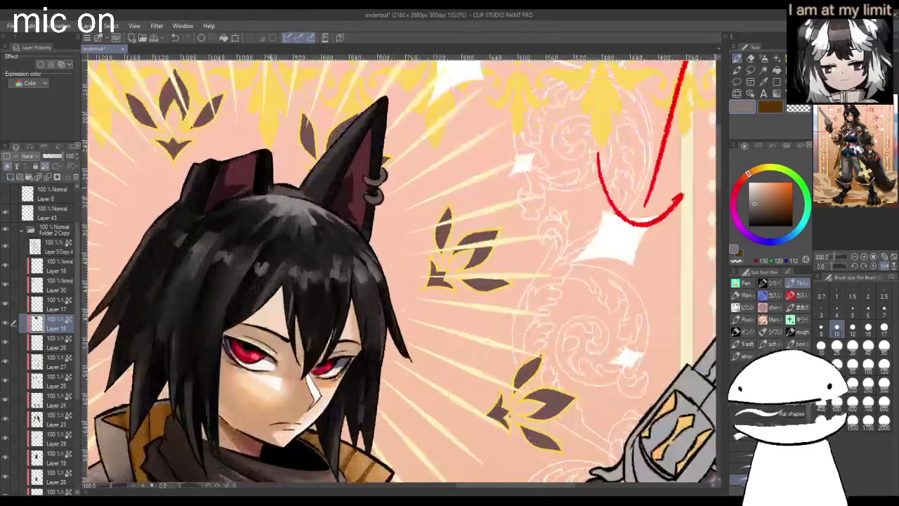
scroll(401, 273, "up", 2)
- Darken the ear's edge where it meets the hair with a size-25 brush, then choose white
left_click(837, 344)
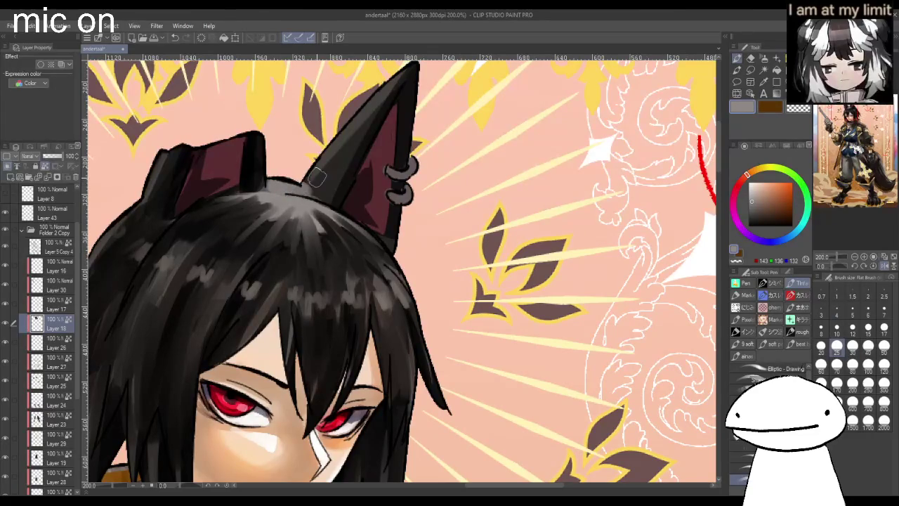
left_click_drag(317, 179, 333, 129)
scroll(402, 62, "down", 3)
scroll(402, 61, "down", 1)
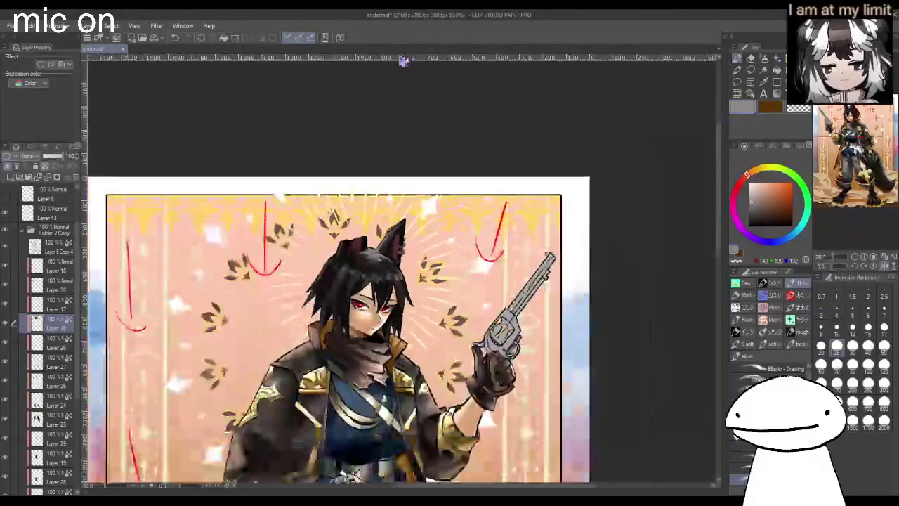
scroll(339, 257, "up", 2)
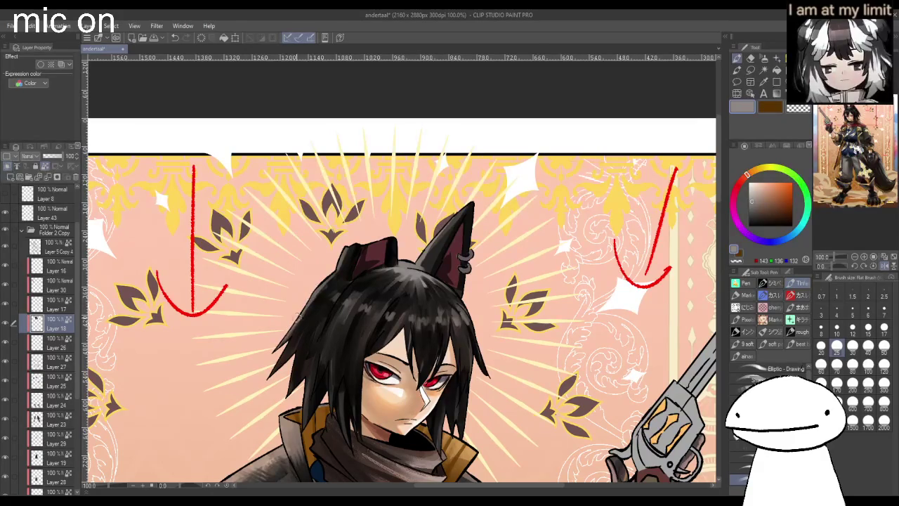
scroll(345, 287, "down", 3)
scroll(429, 320, "down", 2)
scroll(429, 319, "up", 2)
scroll(429, 320, "up", 2)
scroll(429, 320, "down", 1)
scroll(455, 323, "up", 1)
left_click(750, 184)
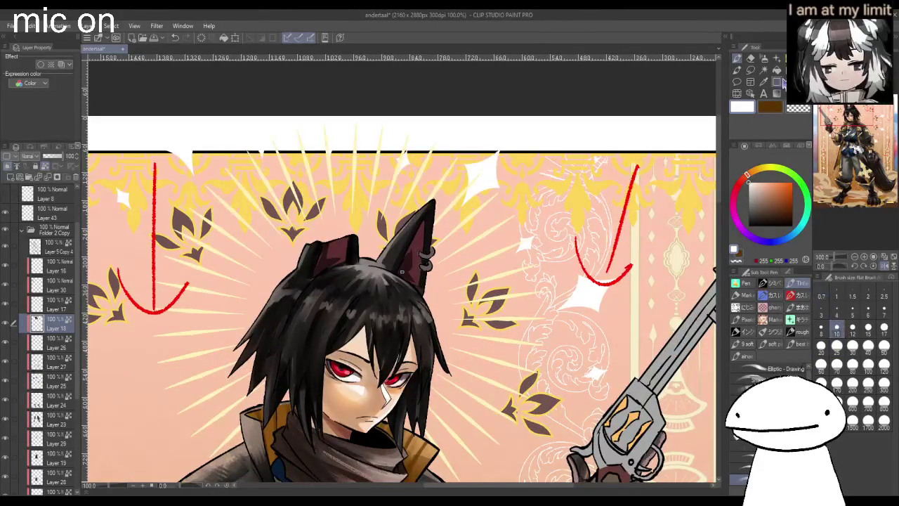
- Lasso-fill a small white highlight on the hair and sample the pink background colour
left_click(750, 70)
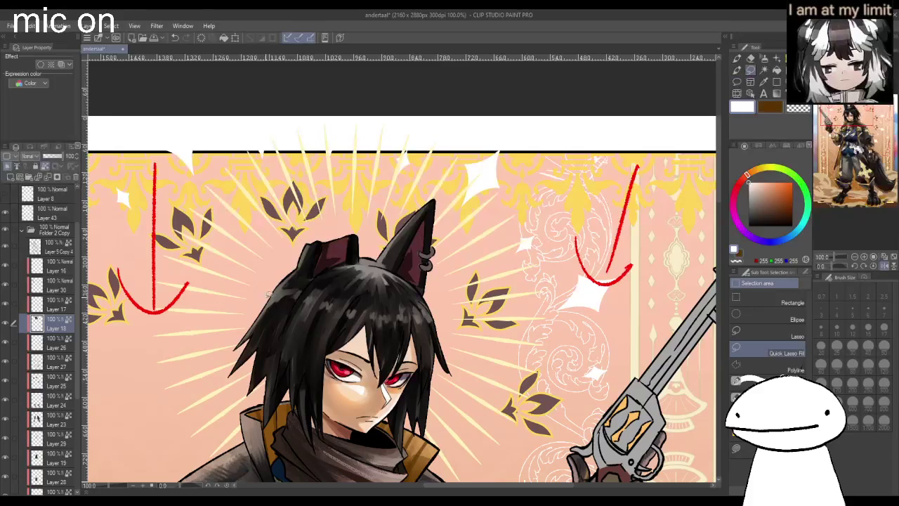
mouse_move(279, 269)
left_mouse_down()
mouse_move(361, 294)
mouse_move(279, 283)
left_mouse_up()
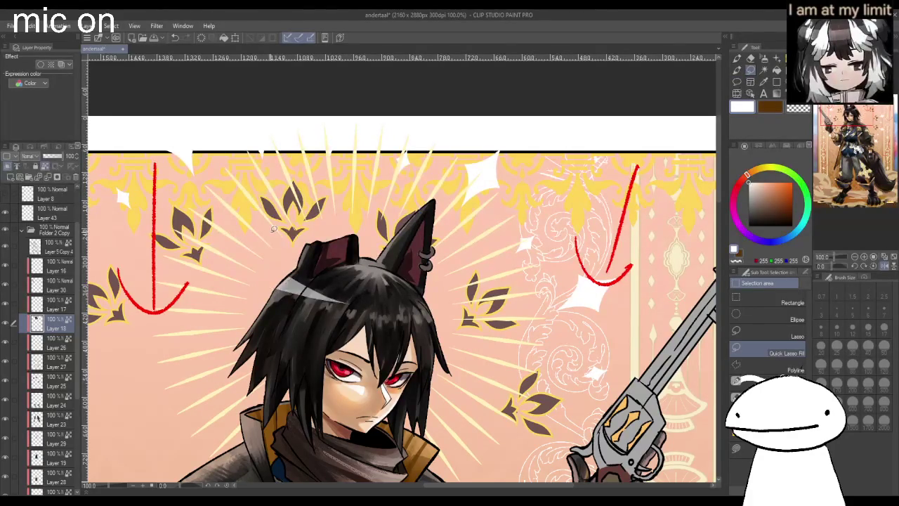
left_click(470, 252, "alt")
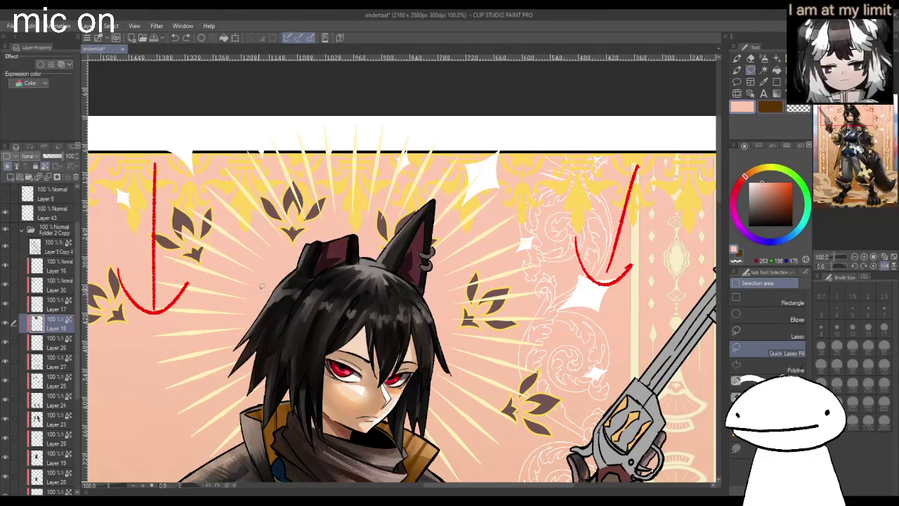
scroll(272, 239, "down", 1)
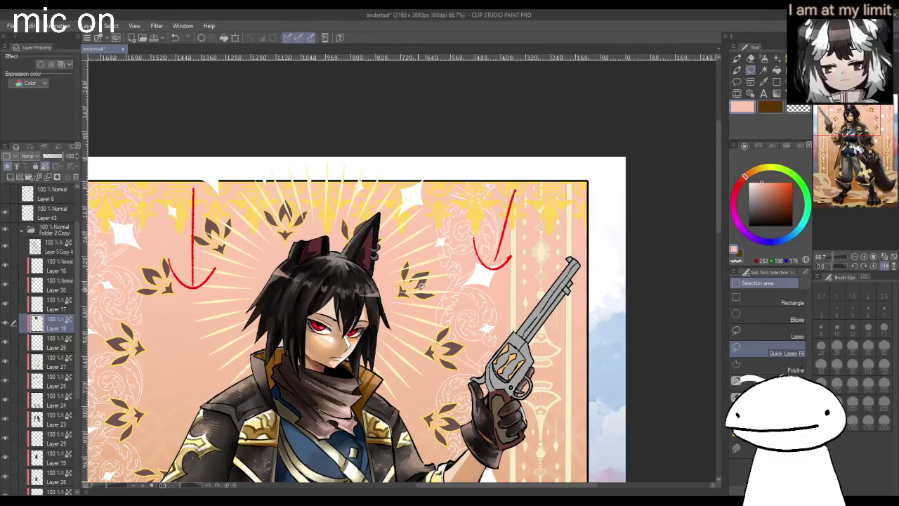
scroll(414, 289, "down", 2)
key("h")
scroll(443, 359, "down", 1)
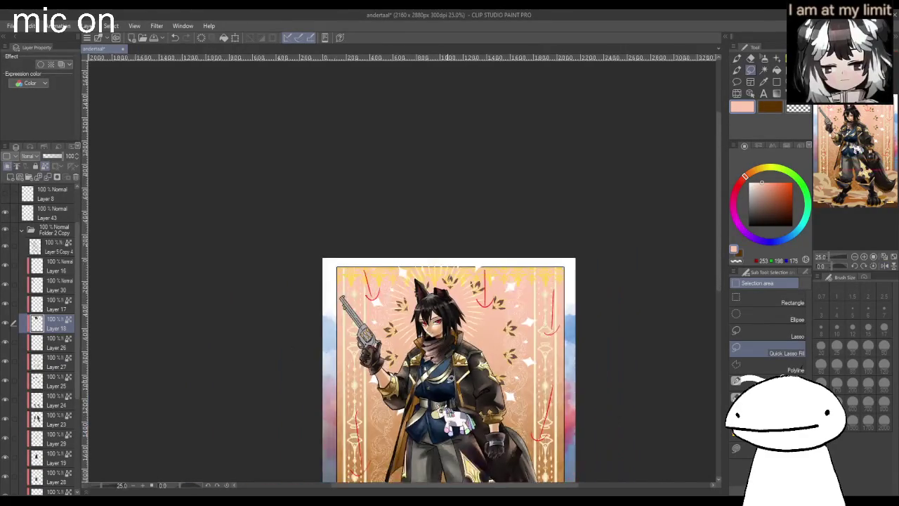
scroll(453, 319, "up", 2)
scroll(453, 320, "up", 2)
scroll(455, 317, "up", 1)
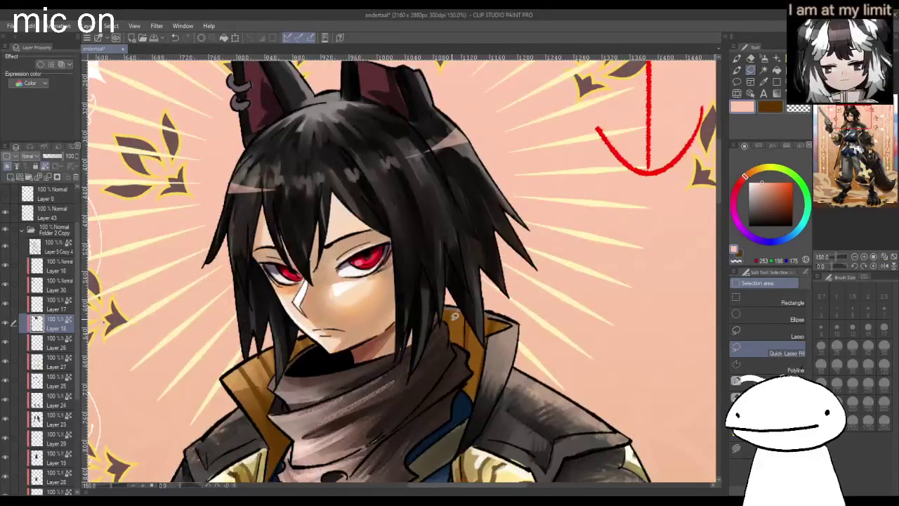
- Paint white highlight streaks along the hair's outer edge and thin white strands within it
key("p")
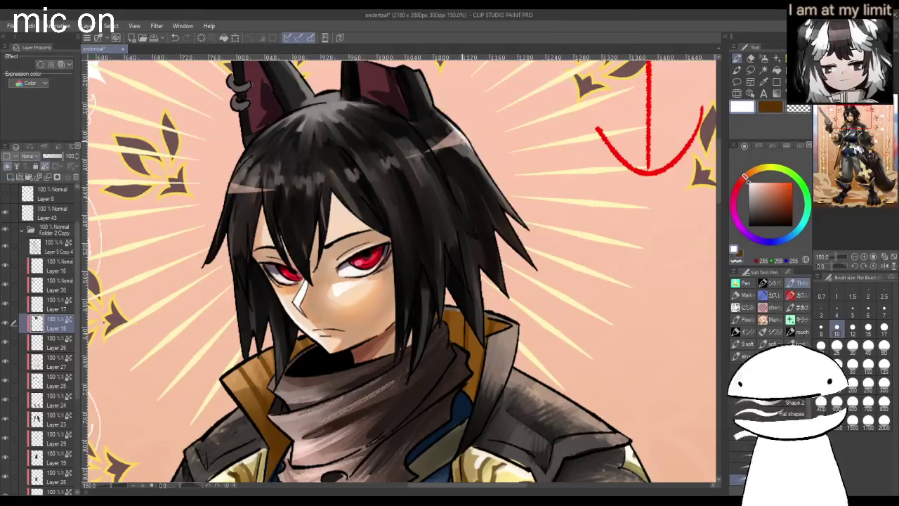
left_click_drag(470, 161, 517, 214)
mouse_move(491, 178)
left_mouse_down()
mouse_move(528, 231)
mouse_move(530, 263)
left_mouse_up()
left_click_drag(503, 208, 532, 266)
mouse_move(511, 226)
left_mouse_down()
mouse_move(533, 266)
mouse_move(503, 290)
mouse_move(483, 330)
left_mouse_up()
left_click_drag(476, 269, 485, 336)
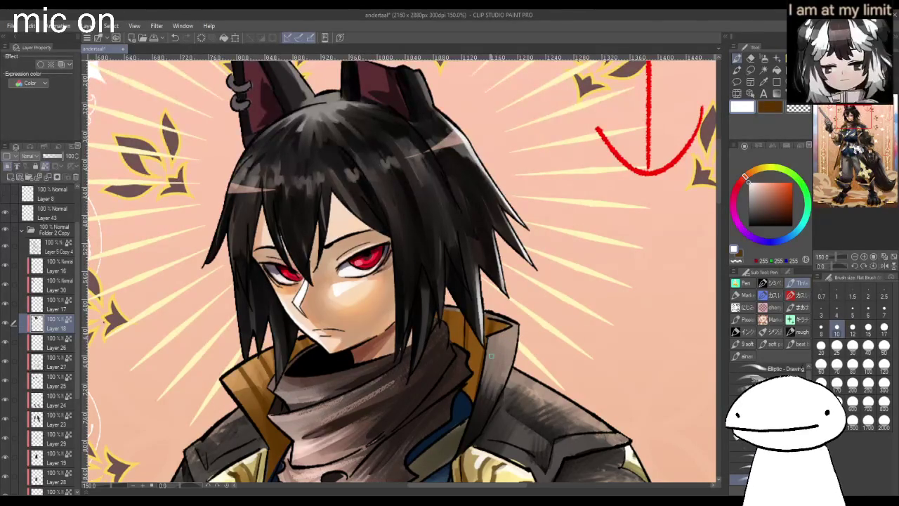
left_click_drag(298, 322, 290, 362)
left_click_drag(267, 317, 261, 351)
scroll(401, 274, "down", 5)
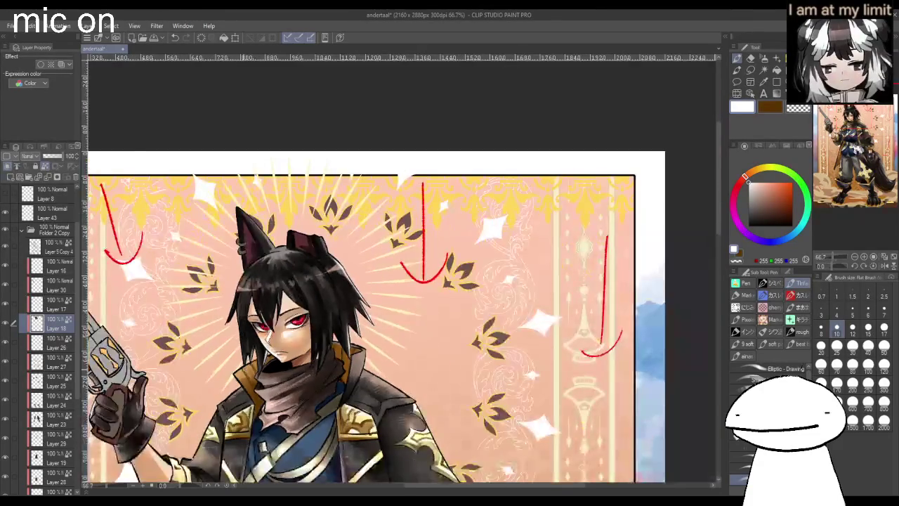
scroll(492, 316, "up", 3)
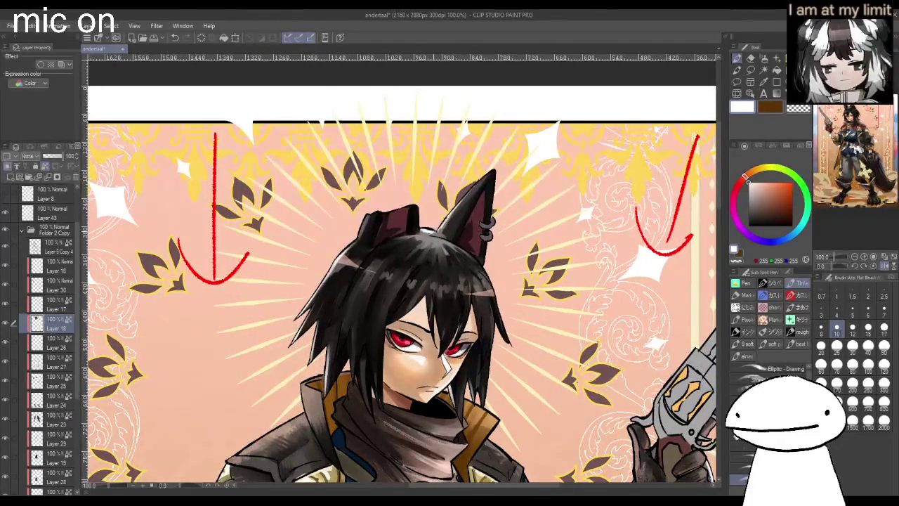
- Lasso-fill muted pink highlights inside both the short and the pointed ear
scroll(400, 281, "down", 2)
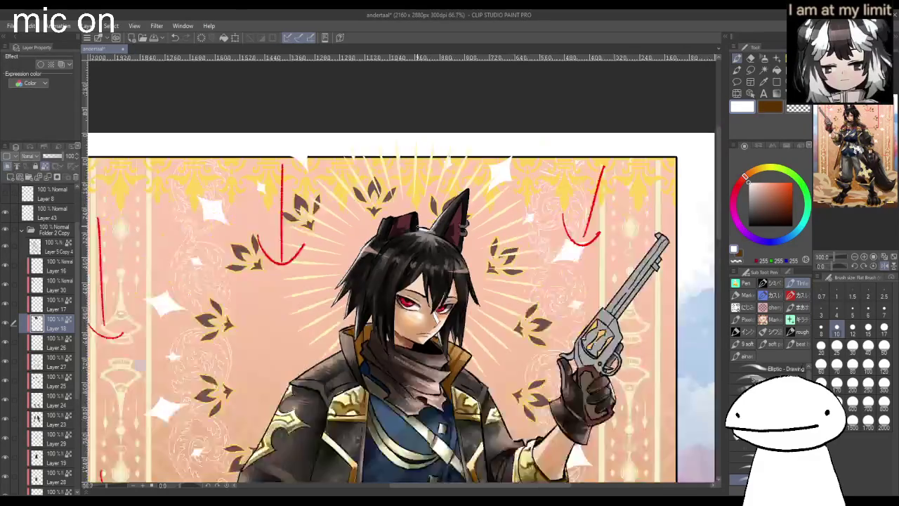
scroll(400, 281, "down", 1)
scroll(401, 281, "down", 1)
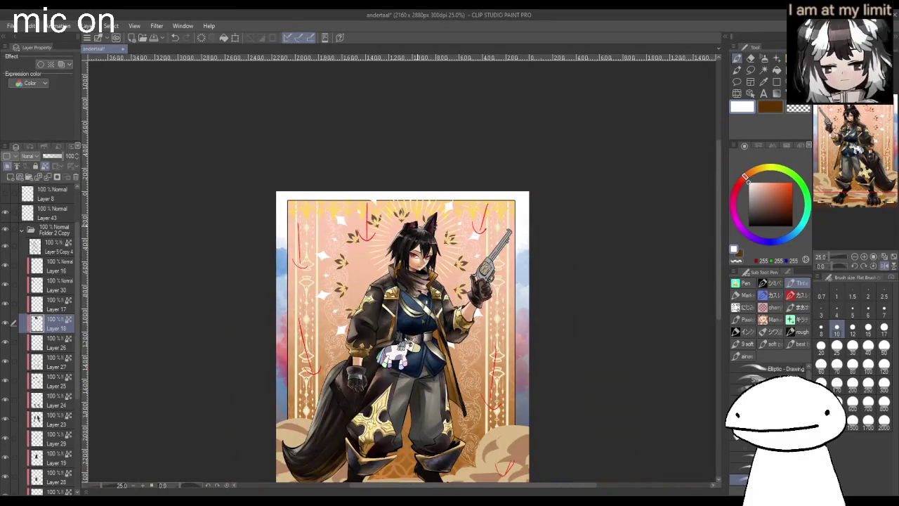
scroll(414, 216, "up", 2)
scroll(414, 216, "up", 2)
scroll(414, 216, "up", 1)
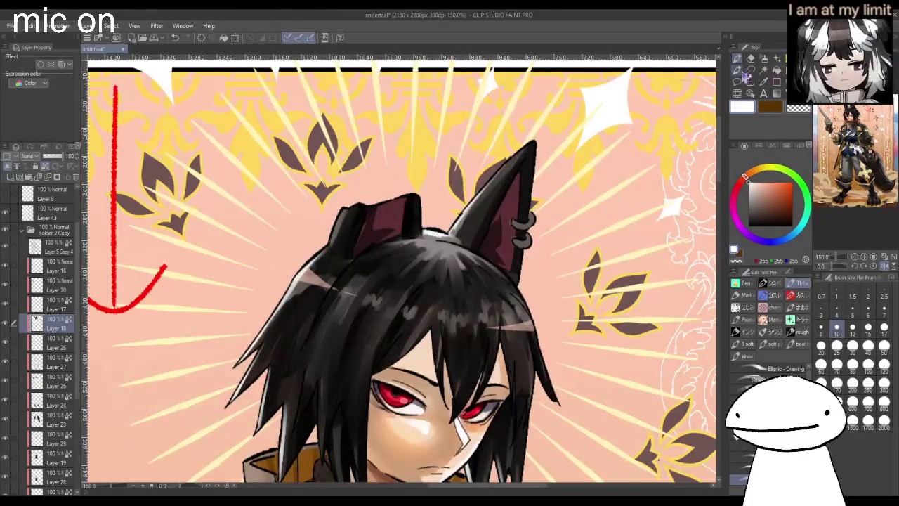
left_click(751, 71)
left_click(763, 189)
scroll(414, 247, "up", 1)
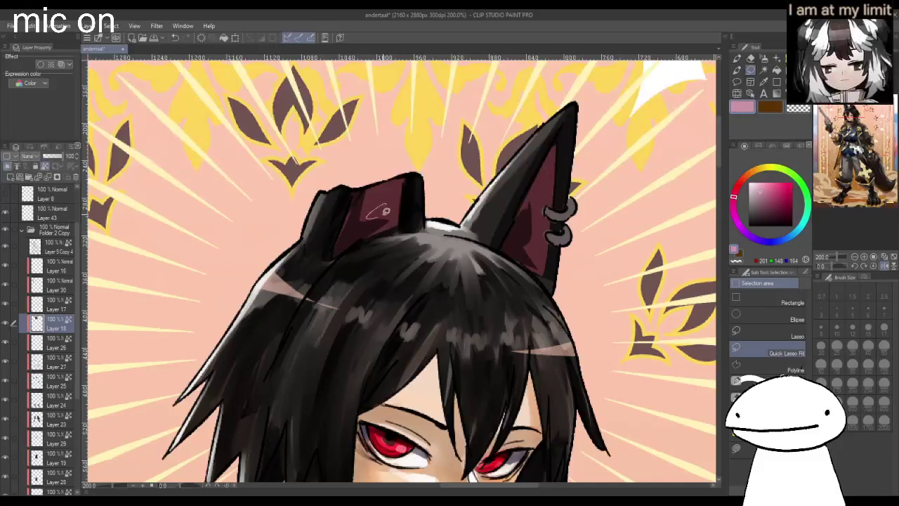
mouse_move(383, 210)
left_mouse_down()
mouse_move(365, 203)
mouse_move(376, 215)
left_mouse_up()
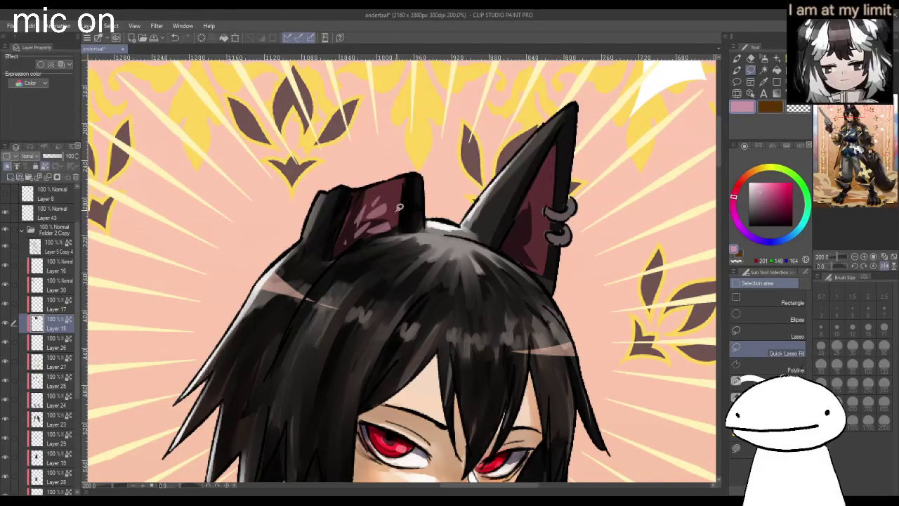
mouse_move(530, 237)
left_mouse_down()
mouse_move(534, 254)
mouse_move(540, 234)
left_mouse_up()
scroll(538, 218, "down", 2)
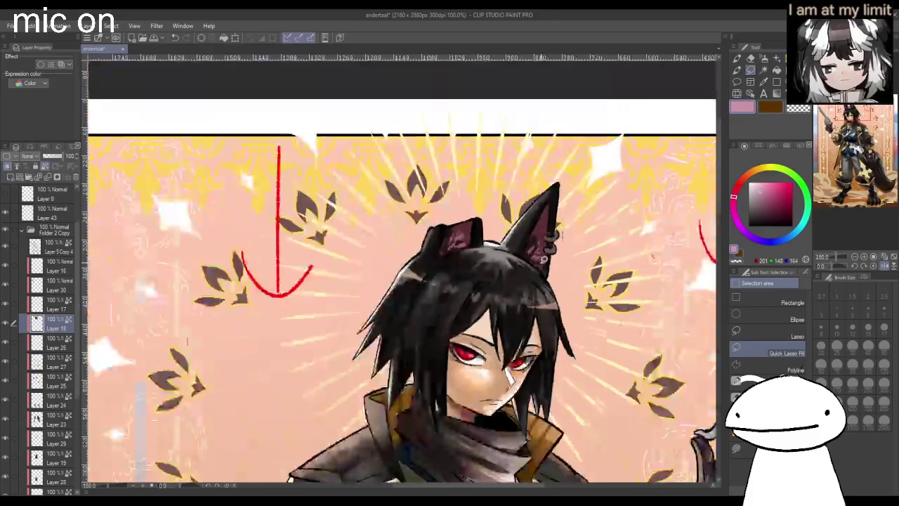
scroll(538, 217, "down", 2)
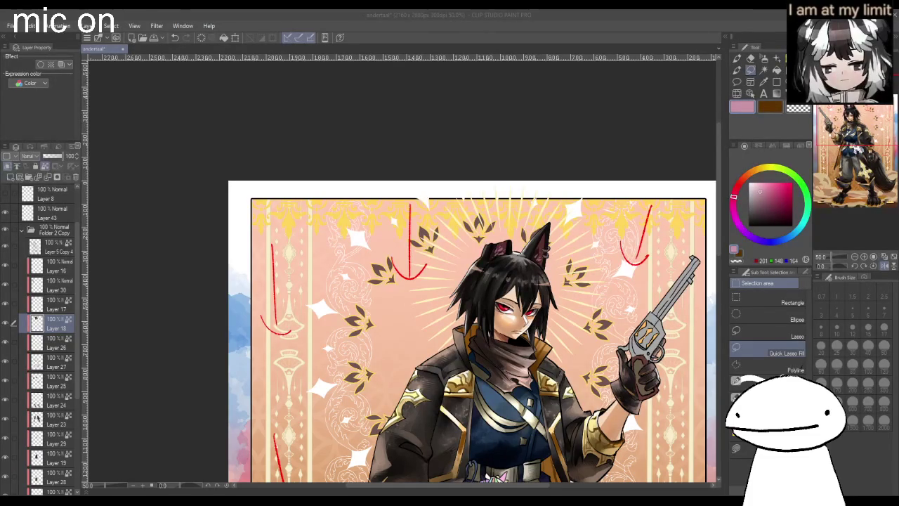
scroll(556, 295, "down", 1)
scroll(555, 295, "up", 1)
scroll(562, 302, "up", 1)
scroll(571, 312, "down", 2)
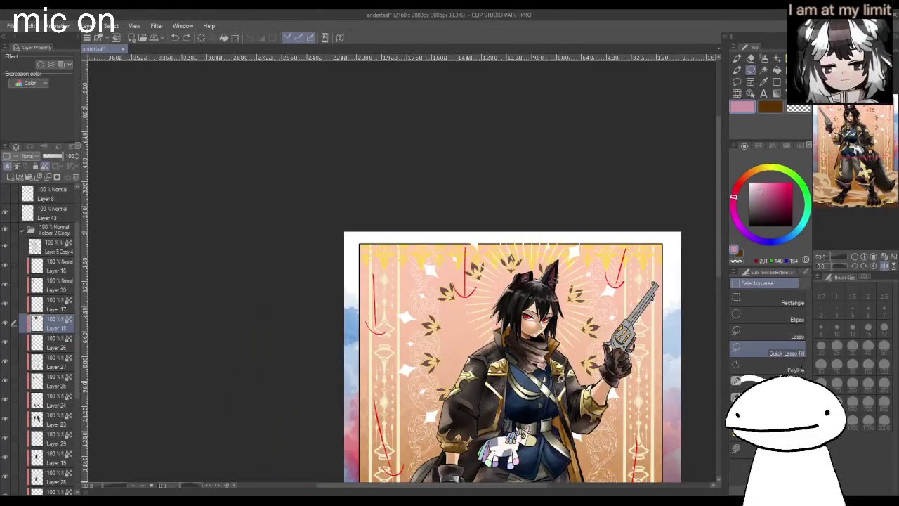
scroll(562, 373, "down", 1)
scroll(563, 381, "down", 2)
scroll(563, 381, "up", 3)
scroll(565, 379, "up", 1)
scroll(567, 376, "down", 2)
scroll(608, 446, "down", 1)
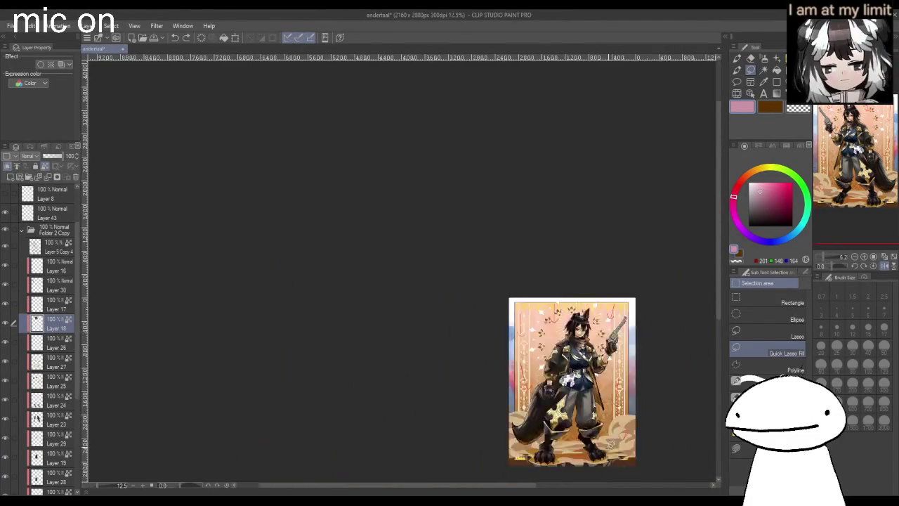
scroll(608, 445, "up", 1)
key("h")
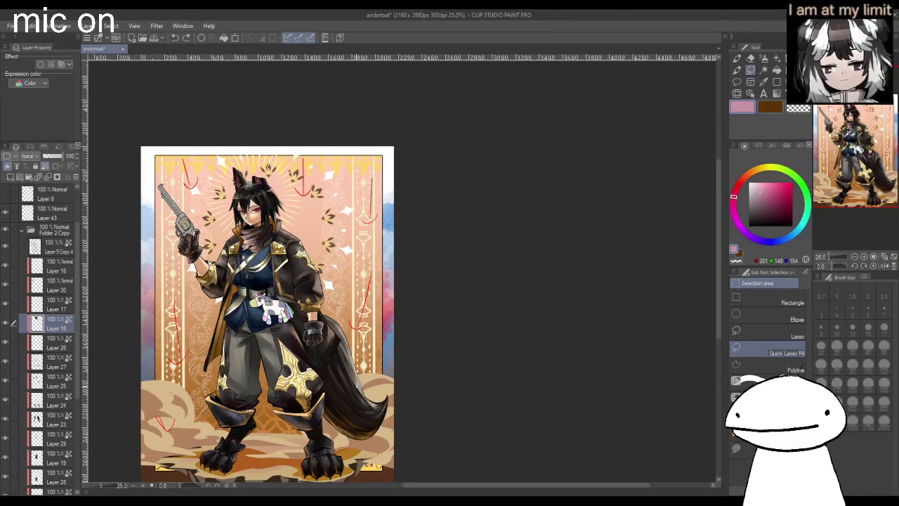
key("h")
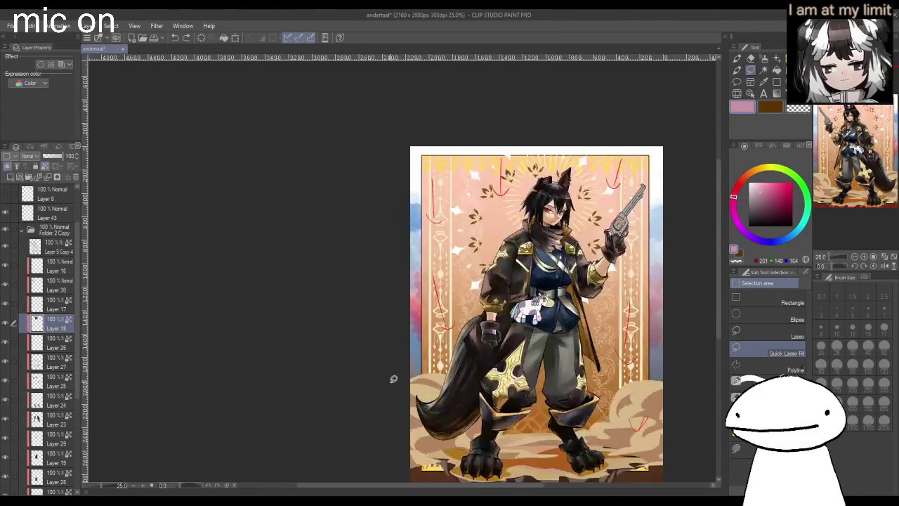
scroll(570, 298, "down", 3)
scroll(570, 298, "up", 4)
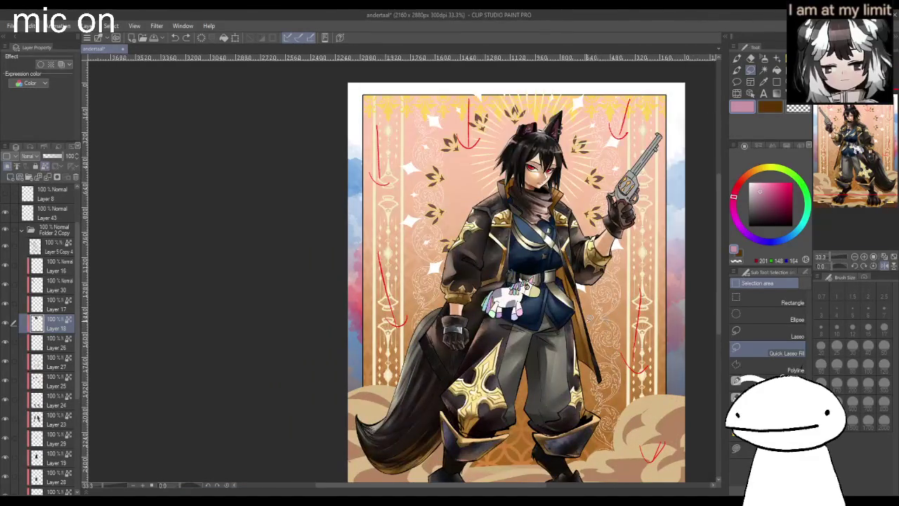
left_click(28, 307)
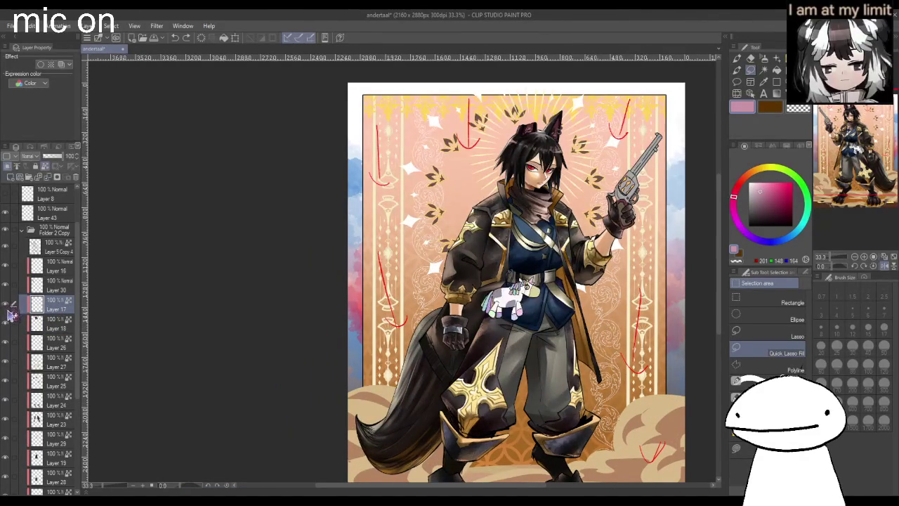
- Select the unicorn from Layer 17 and fill it crimson on a new layer above
left_click(53, 303, "ctrl")
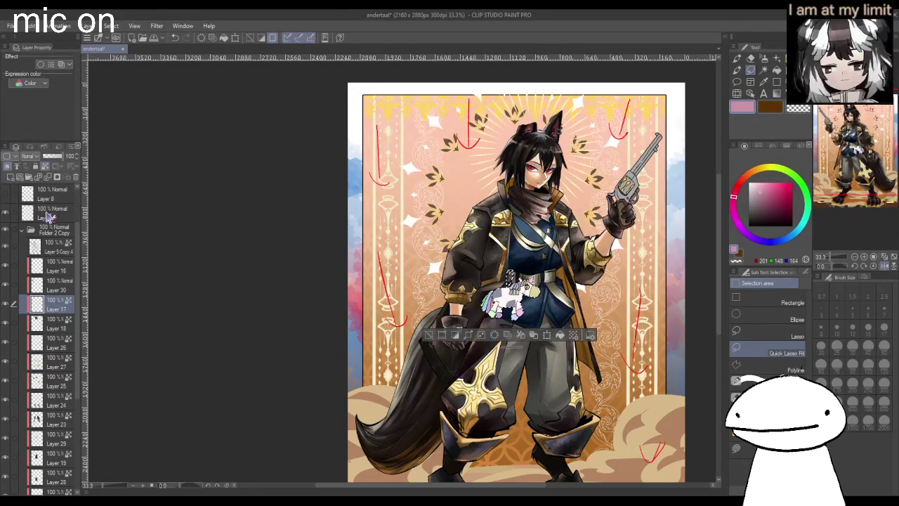
left_click(13, 177)
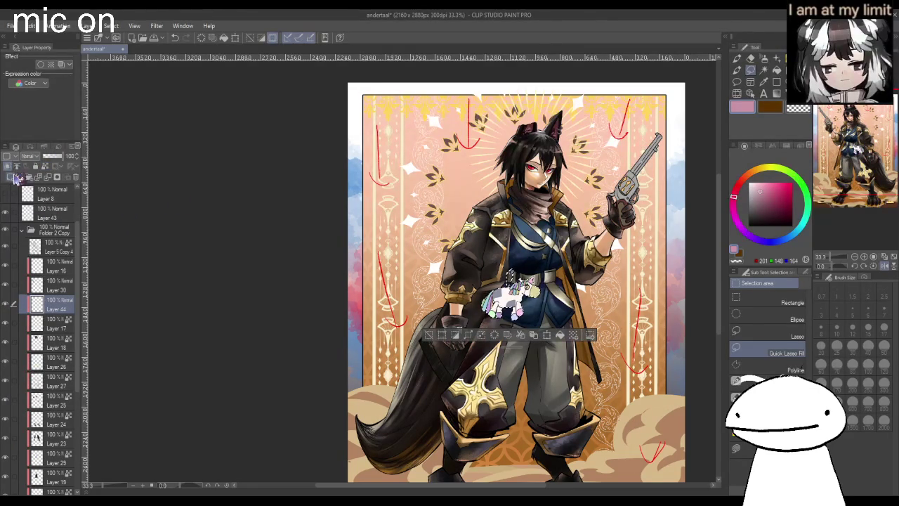
scroll(524, 297, "up", 2)
scroll(523, 298, "up", 3)
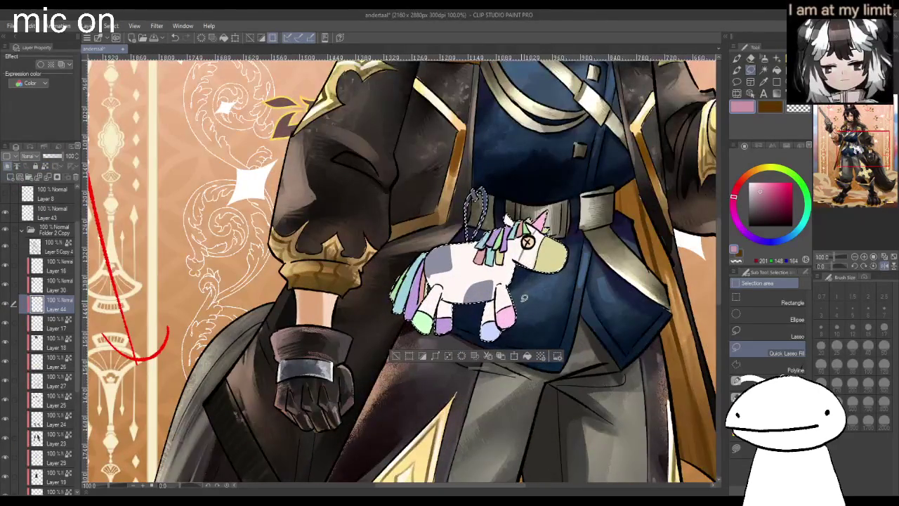
left_click(777, 70)
left_click(776, 203)
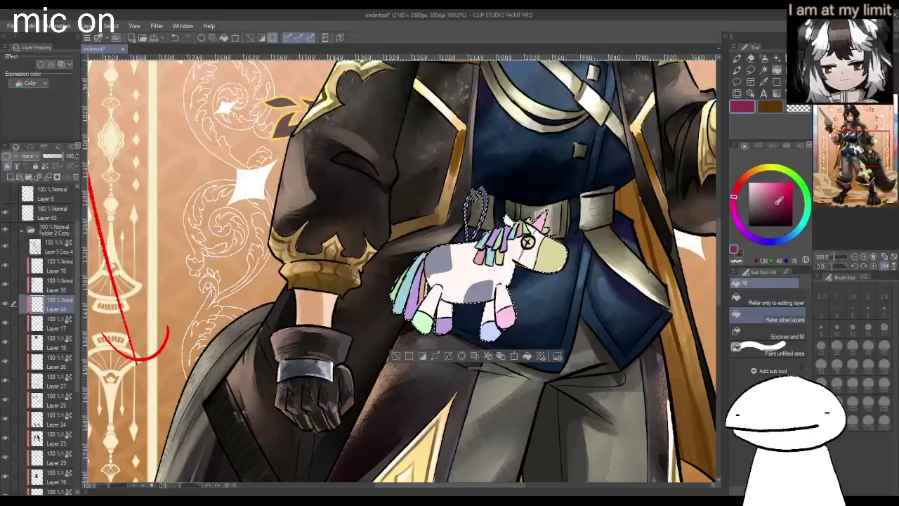
left_click(481, 277)
scroll(520, 197, "up", 1)
scroll(520, 197, "up", 1)
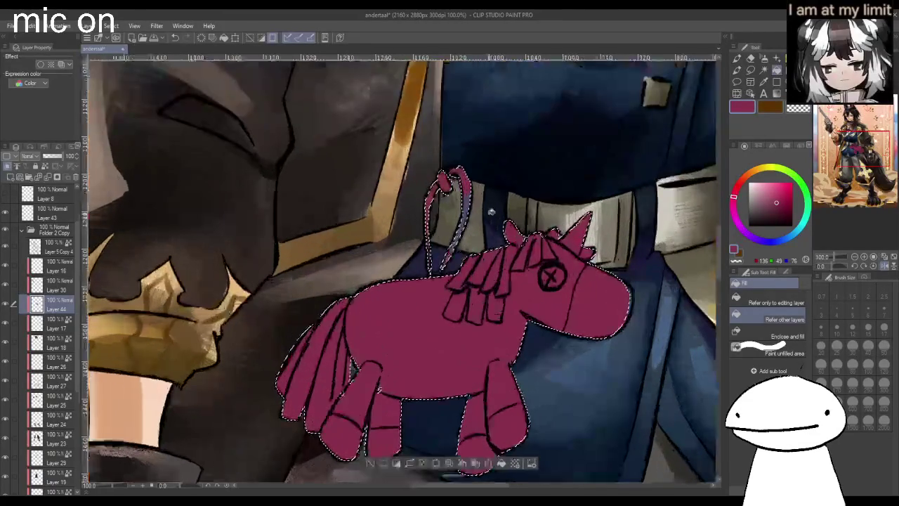
scroll(520, 196, "down", 1)
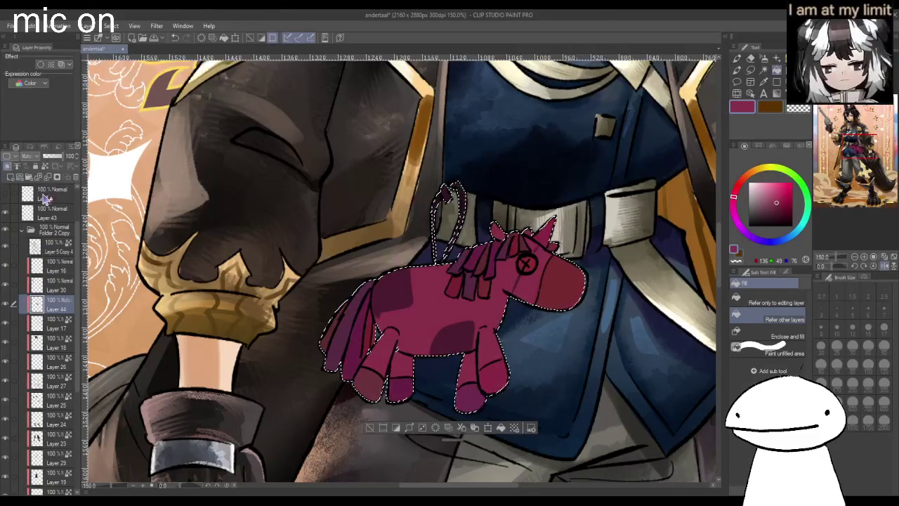
- Recolour the unicorn fill to purple, then to a reddish brown
left_click(765, 242)
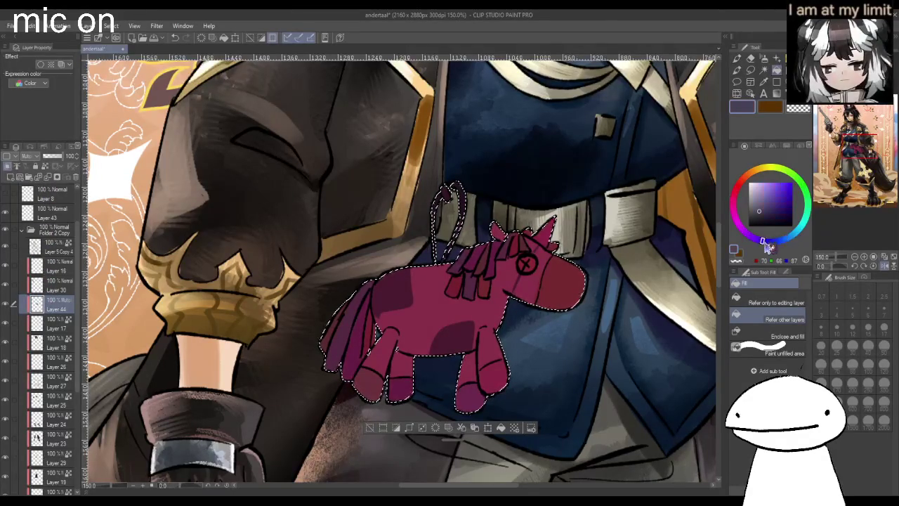
key("alt+Delete")
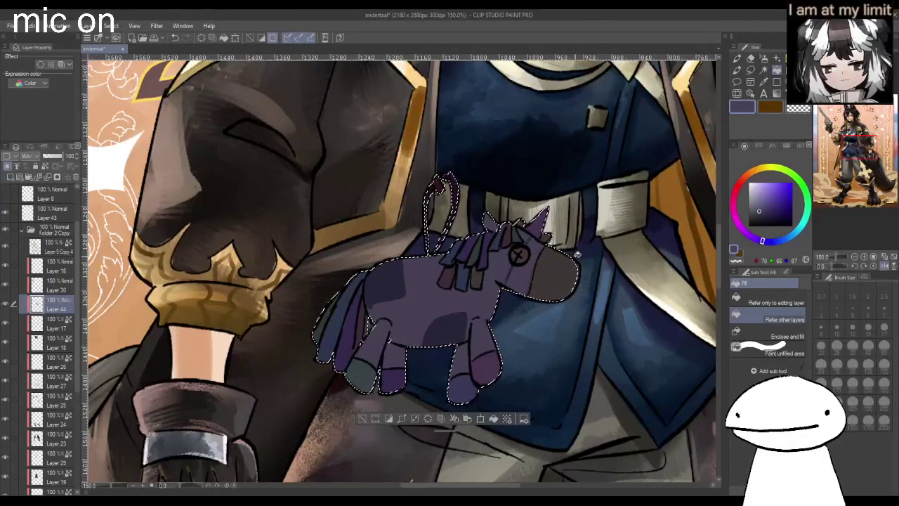
left_click(744, 178)
left_click(462, 306)
scroll(462, 306, "down", 3)
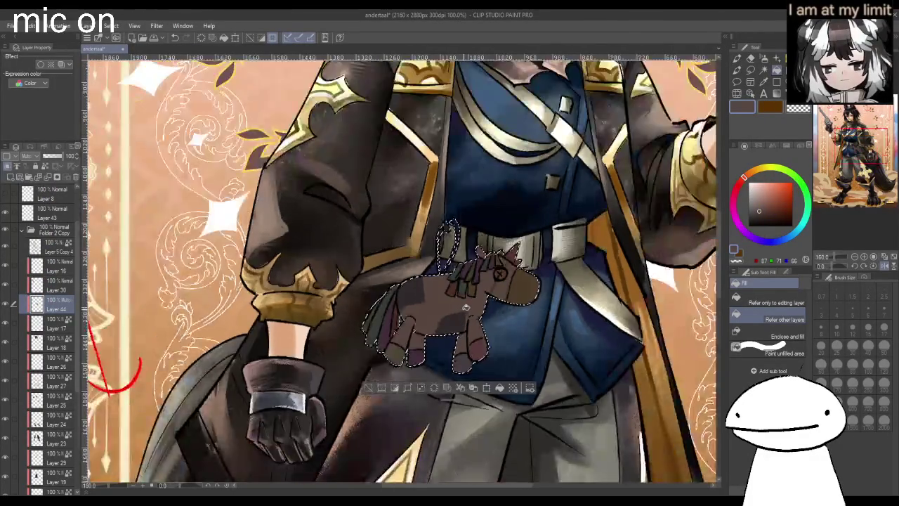
scroll(462, 306, "up", 3)
- Undo white mane strokes and paint a thin pinkish stroke along the string loop
key("p")
left_click(397, 211, "alt")
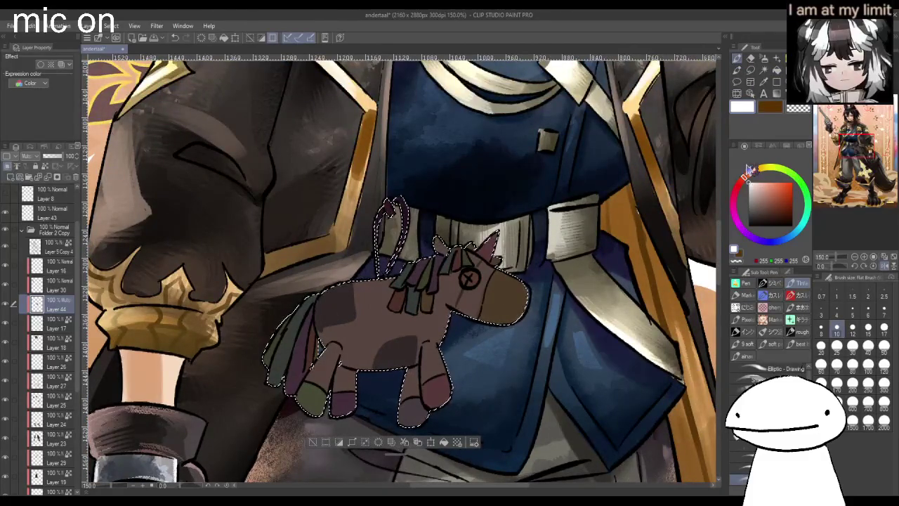
left_click_drag(418, 278, 385, 299)
key("ctrl+z")
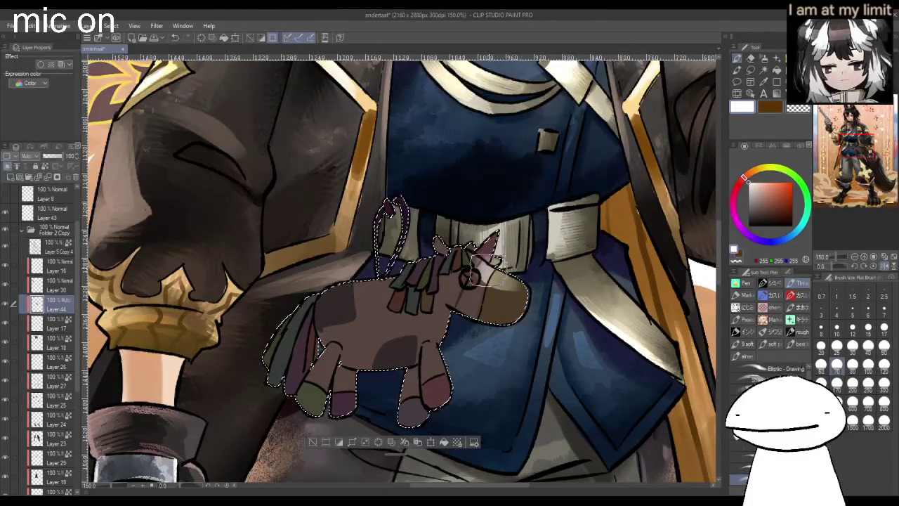
left_click(394, 214, "alt")
left_click_drag(408, 203, 407, 232)
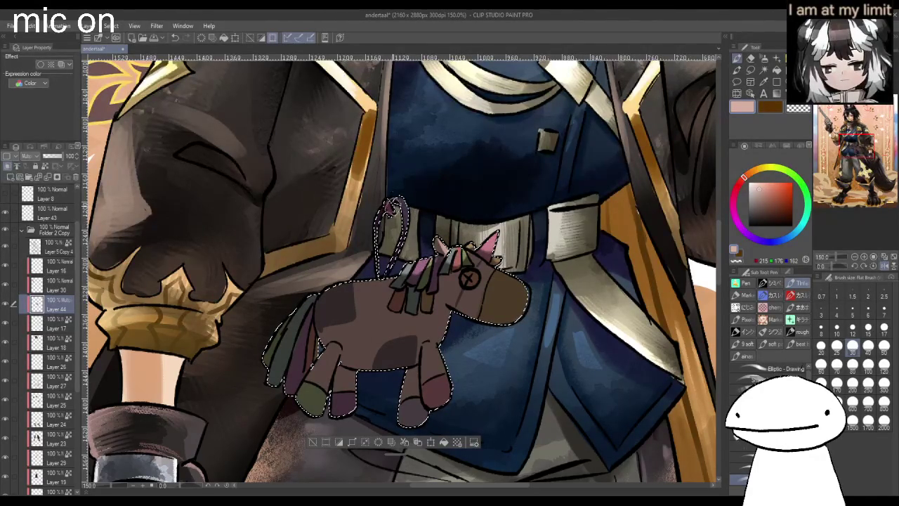
- Lighten the pony's upper head and repaint its snout a lighter tan
mouse_move(485, 275)
left_mouse_down()
mouse_move(520, 295)
mouse_move(471, 277)
left_mouse_up()
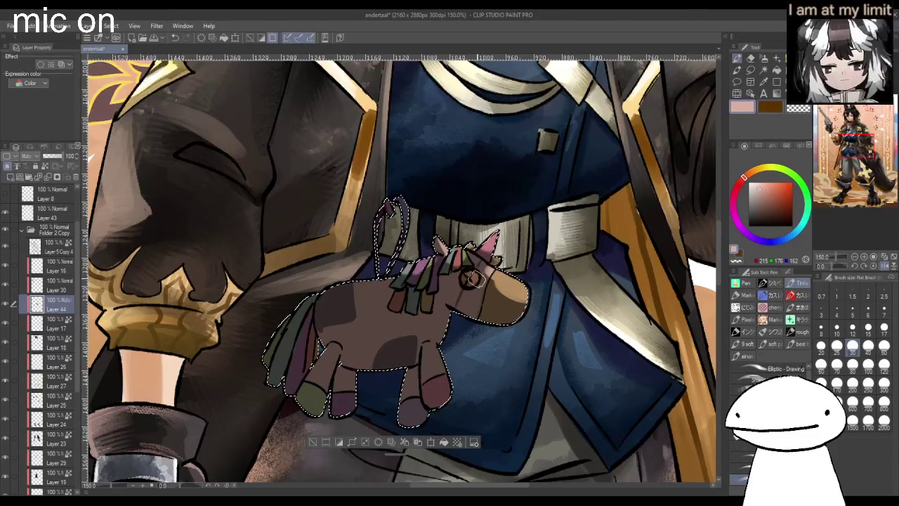
mouse_move(531, 299)
left_mouse_down()
mouse_move(492, 288)
mouse_move(523, 302)
left_mouse_up()
mouse_move(477, 284)
left_mouse_down()
mouse_move(524, 309)
mouse_move(495, 309)
left_mouse_up()
left_click(798, 282)
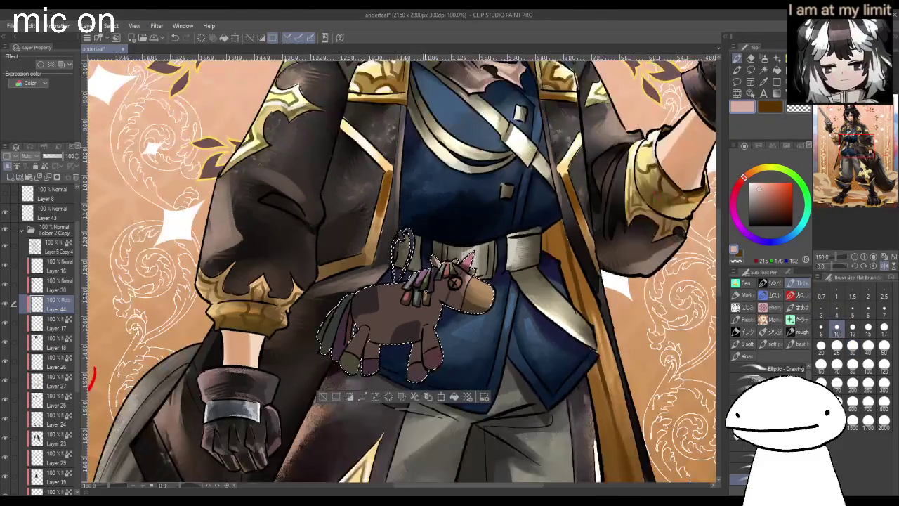
scroll(427, 295, "down", 2)
left_click(853, 345)
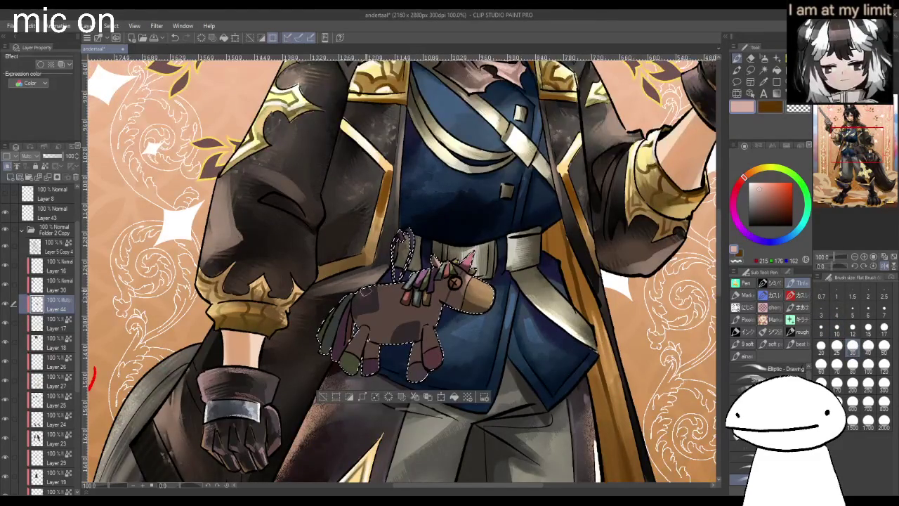
- Paint lighter pinkish strokes on the pony's upper body, tail and legs
mouse_move(360, 299)
left_mouse_down()
mouse_move(378, 284)
mouse_move(362, 302)
mouse_move(368, 297)
left_mouse_up()
scroll(404, 285, "down", 1)
scroll(407, 274, "down", 1)
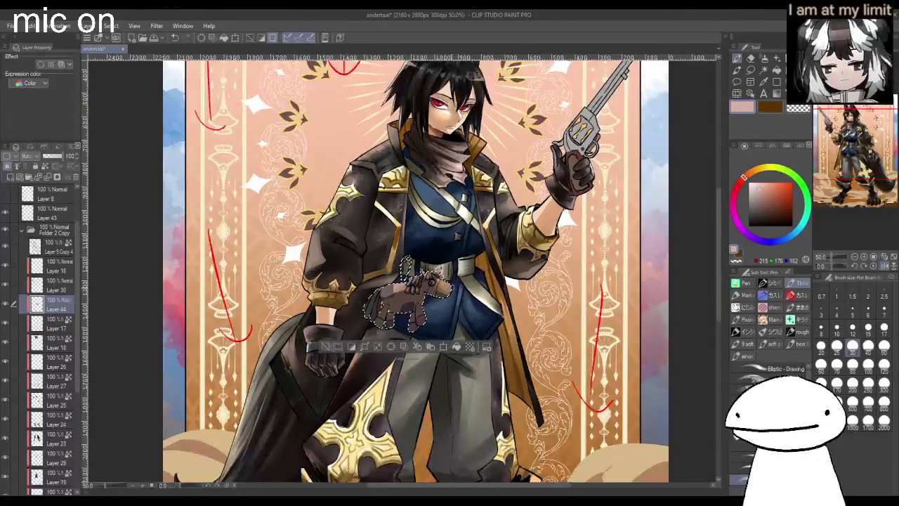
scroll(404, 277, "up", 1)
scroll(404, 278, "up", 1)
mouse_move(355, 309)
left_mouse_down()
mouse_move(338, 337)
mouse_move(347, 341)
mouse_move(348, 358)
mouse_move(369, 337)
mouse_move(351, 351)
mouse_move(362, 380)
left_mouse_up()
left_click_drag(358, 341, 379, 369)
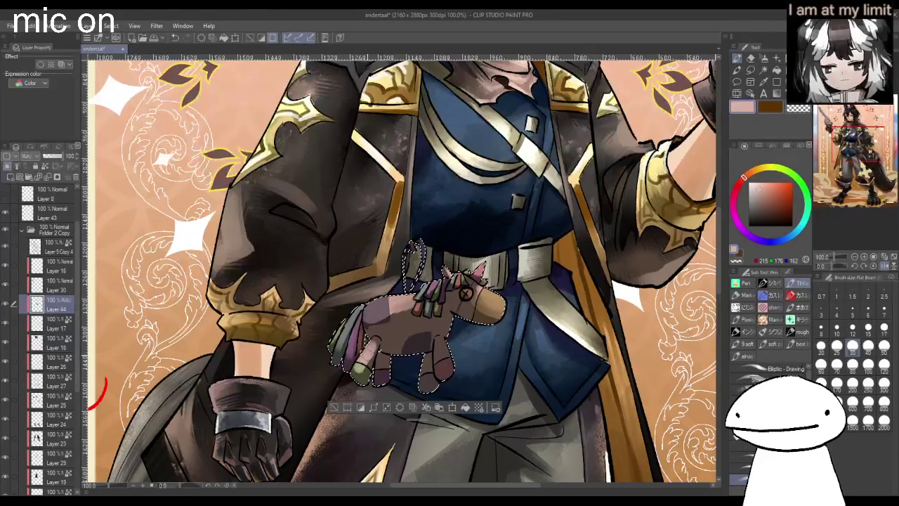
left_click_drag(441, 347, 444, 371)
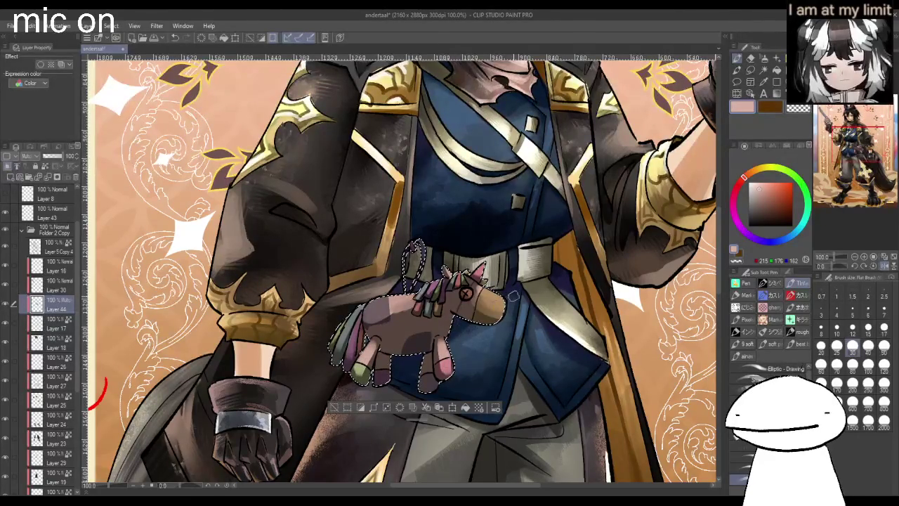
- Rework the pony's body in browner and pinker tones, then choose white at brush size 70
key("ctrl+minus")
mouse_move(348, 232)
left_mouse_down()
mouse_move(348, 310)
mouse_move(348, 234)
left_mouse_up()
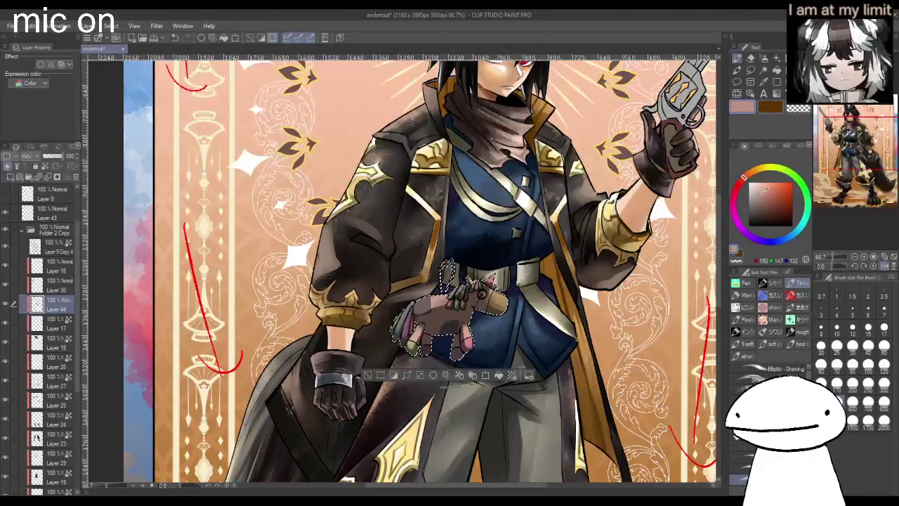
mouse_move(421, 338)
left_mouse_down()
mouse_move(464, 309)
mouse_move(450, 334)
left_mouse_up()
left_click_drag(418, 361, 444, 374)
left_click_drag(464, 309, 506, 338)
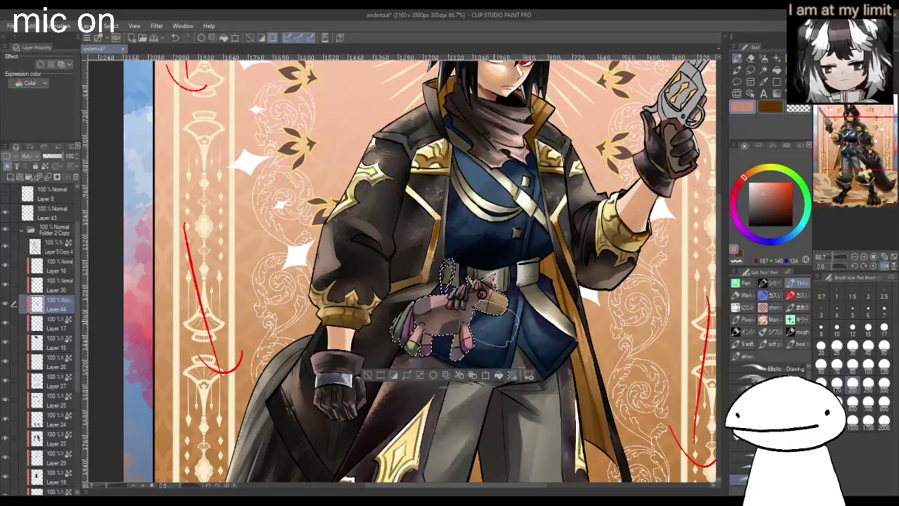
left_click_drag(753, 200, 749, 184)
left_click(837, 346)
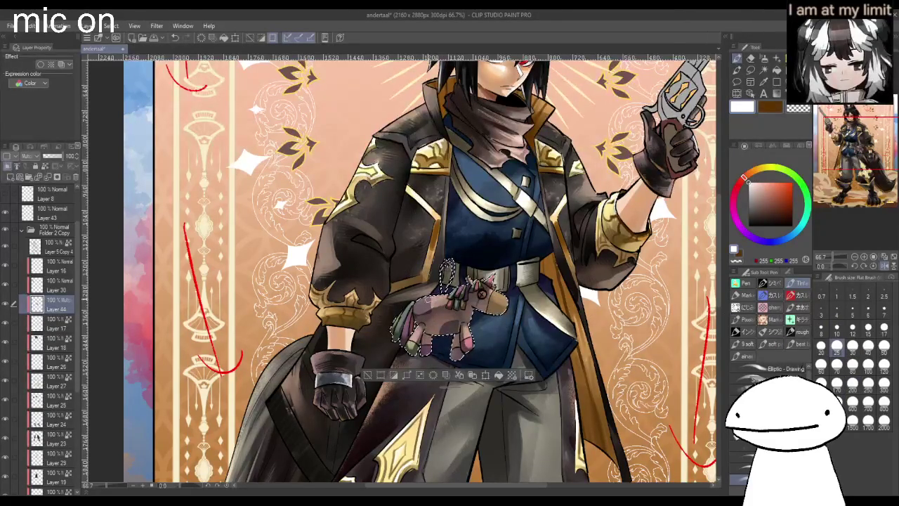
left_click(837, 365)
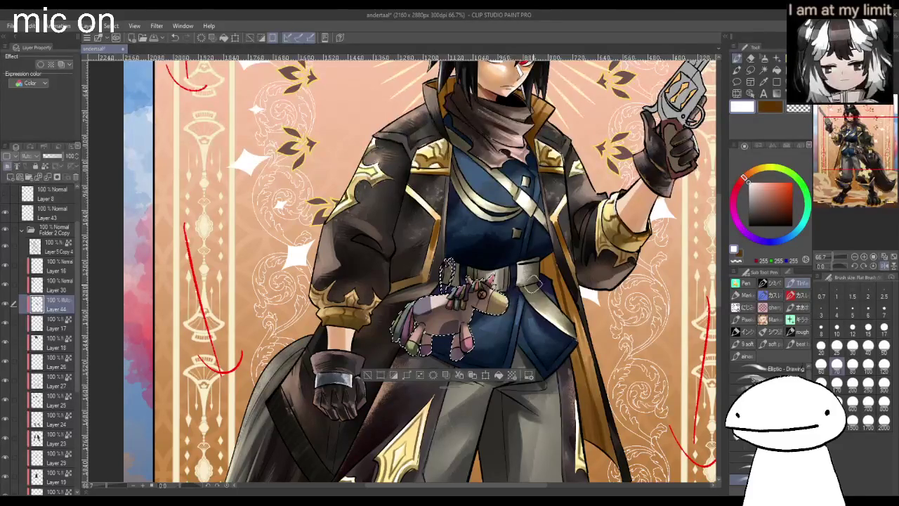
scroll(478, 284, "up", 2)
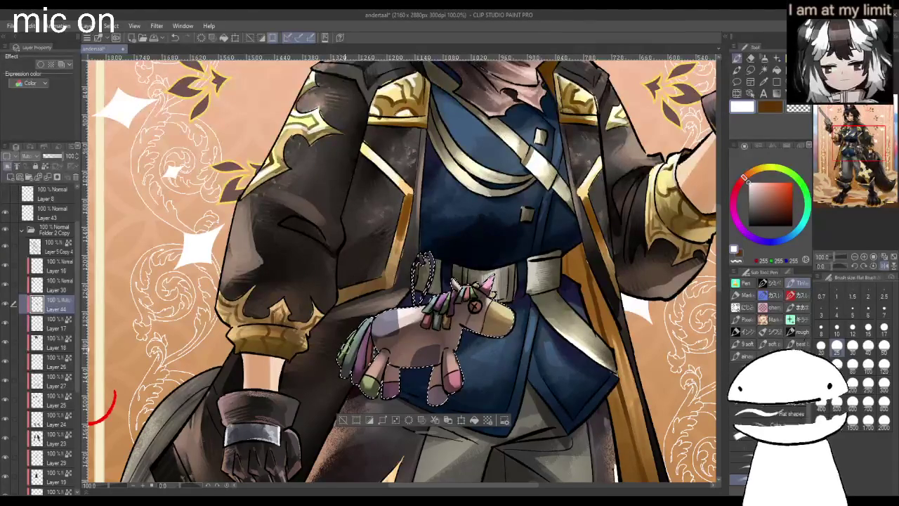
- Tint the plush's tail and legs with cool tones and ready the Watercolor Rough wash brush
left_click_drag(351, 342, 379, 383)
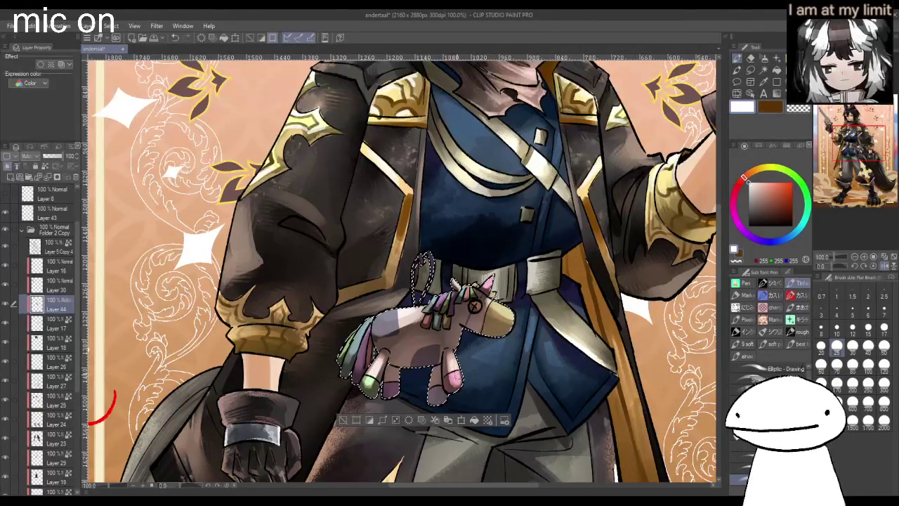
scroll(401, 271, "down", 5)
scroll(401, 271, "up", 5)
scroll(473, 306, "up", 2)
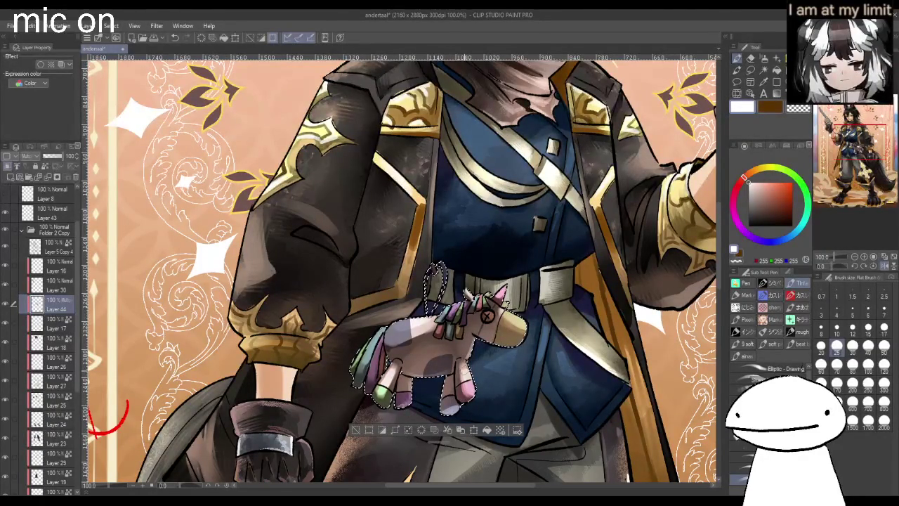
scroll(450, 416, "down", 3)
scroll(515, 374, "up", 1)
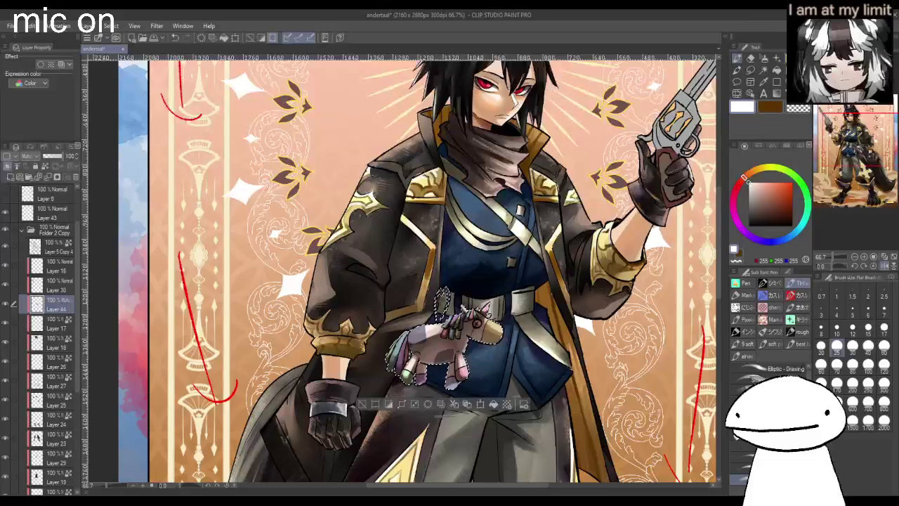
key("j")
key("b")
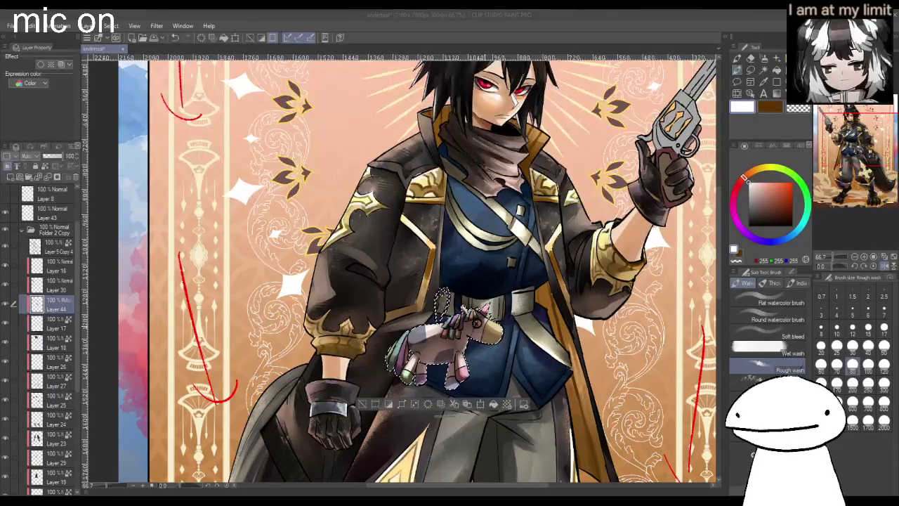
- Try a dark purple wash over the unicorn plush's body, then undo it
scroll(435, 344, "up", 4)
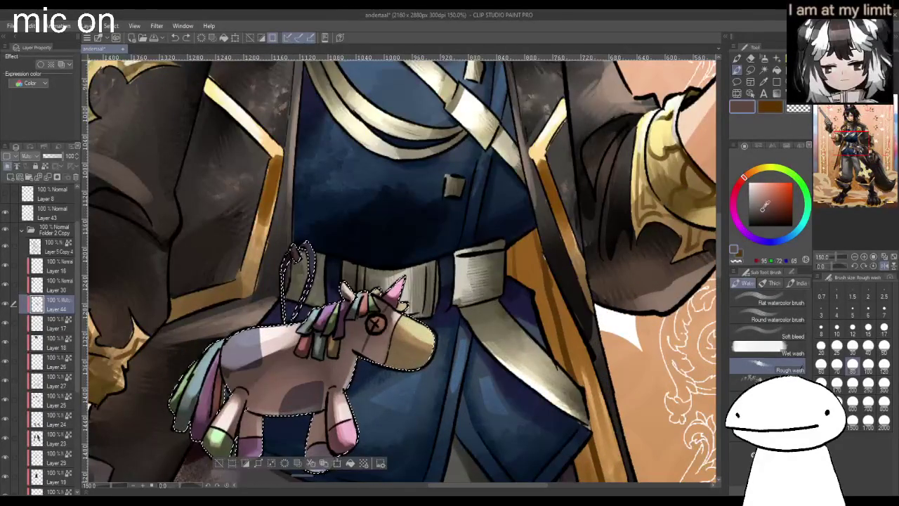
left_click_drag(770, 239, 753, 238)
left_click(756, 211)
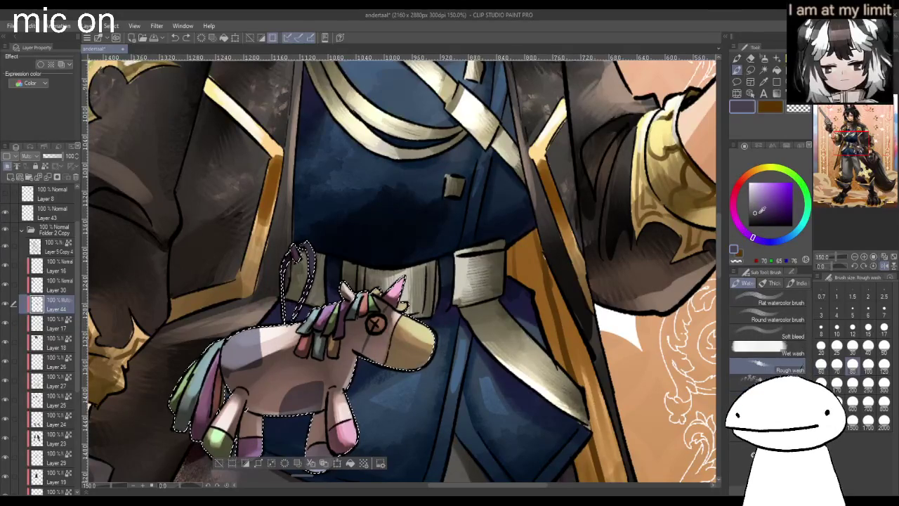
left_click_drag(271, 382, 239, 367)
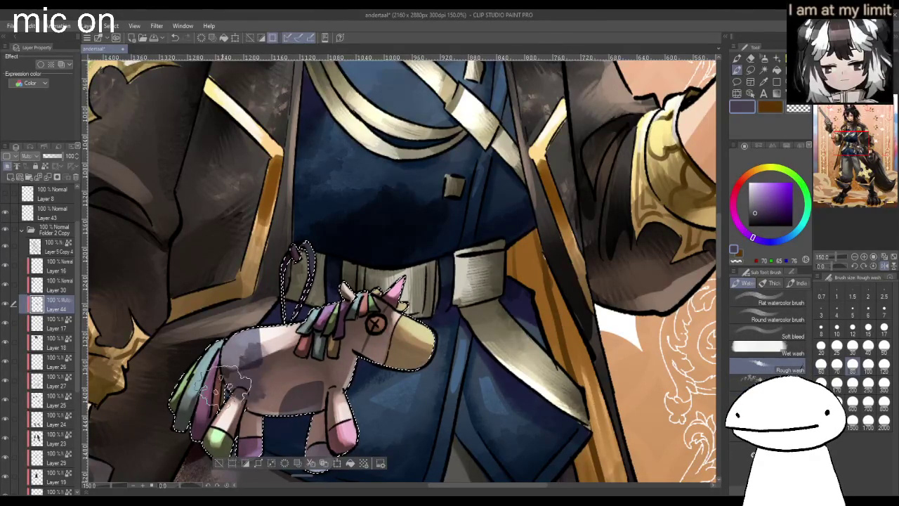
key("ctrl+z")
- Set Rough wash to Overlay with a muted purple and brighten the unicorn's body and the belt
left_click(751, 211)
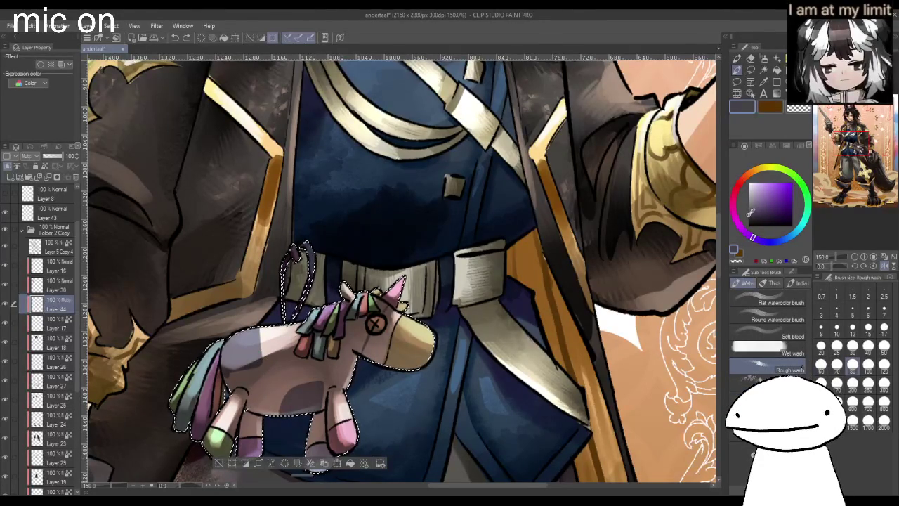
key("ctrl+minus")
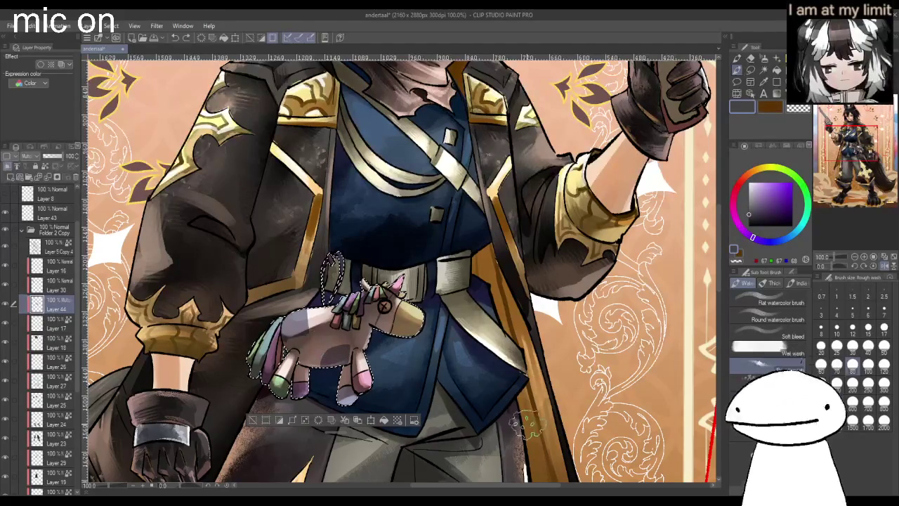
left_click(794, 272)
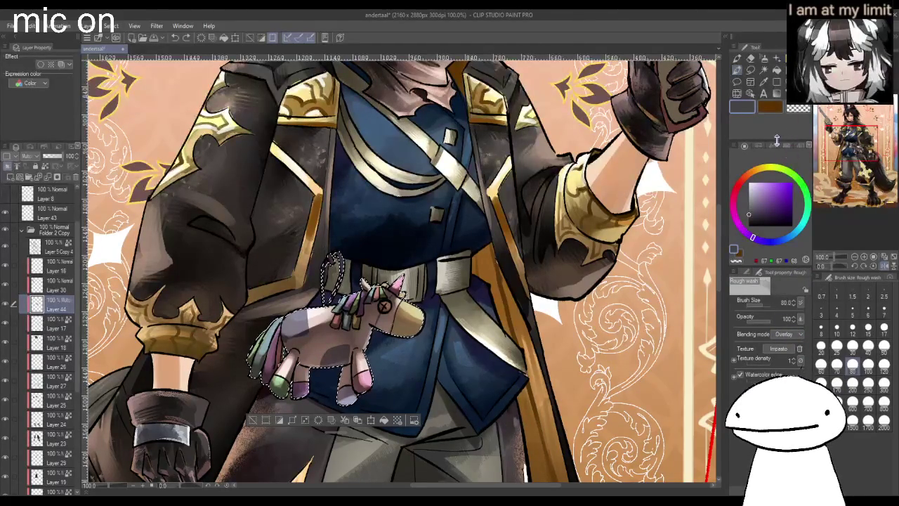
mouse_move(288, 393)
left_mouse_down()
mouse_move(309, 330)
mouse_move(387, 339)
mouse_move(332, 346)
left_mouse_up()
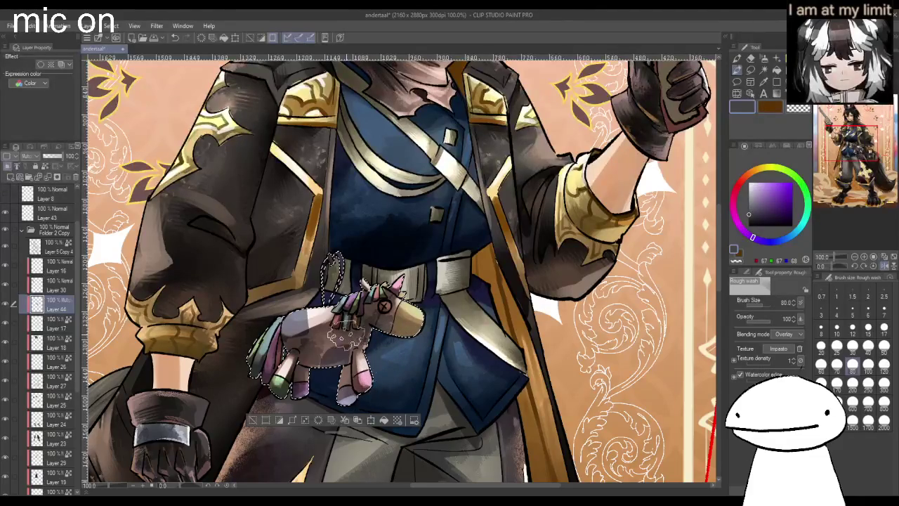
scroll(429, 306, "down", 2)
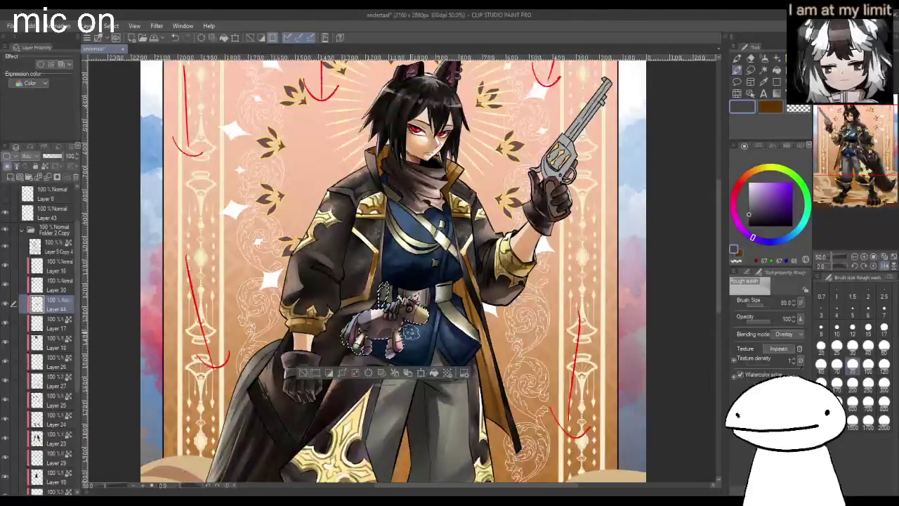
scroll(463, 319, "down", 1)
scroll(464, 319, "up", 2)
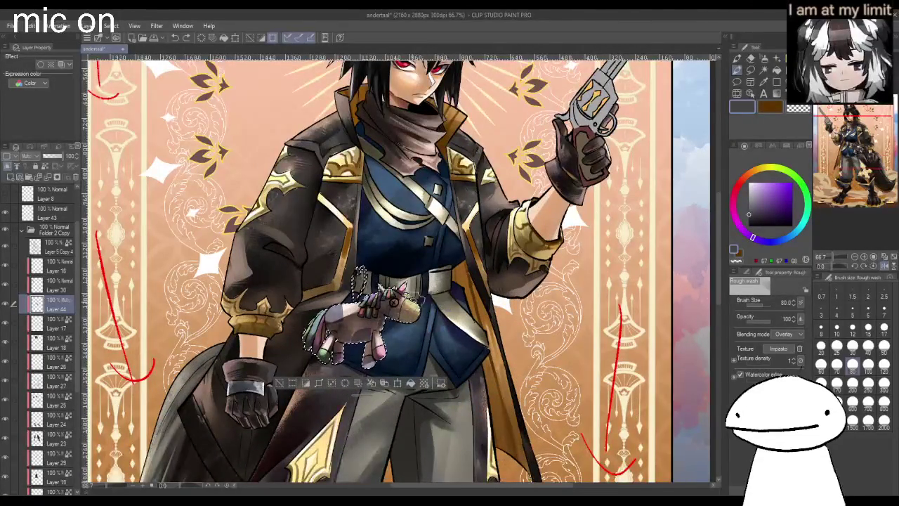
mouse_move(415, 327)
left_mouse_down()
mouse_move(418, 322)
mouse_move(369, 361)
left_mouse_up()
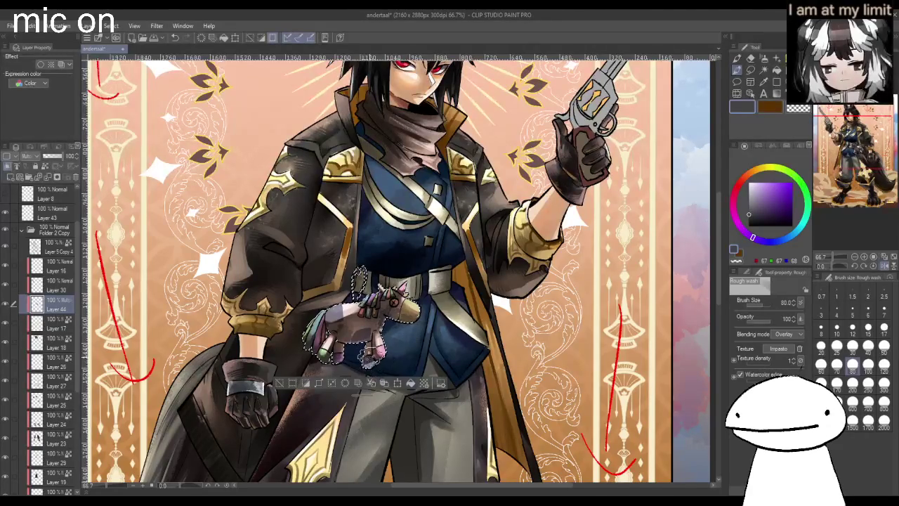
scroll(404, 348, "up", 1)
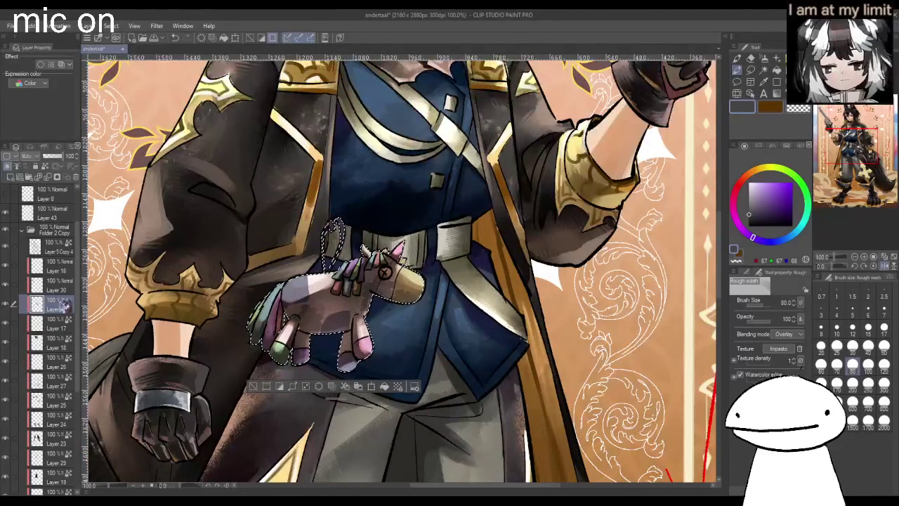
- On new Layer 45, paint white highlights on the unicorn's eye and horn with size-10 Flat Brush (Mist), then deselect
left_click(737, 59)
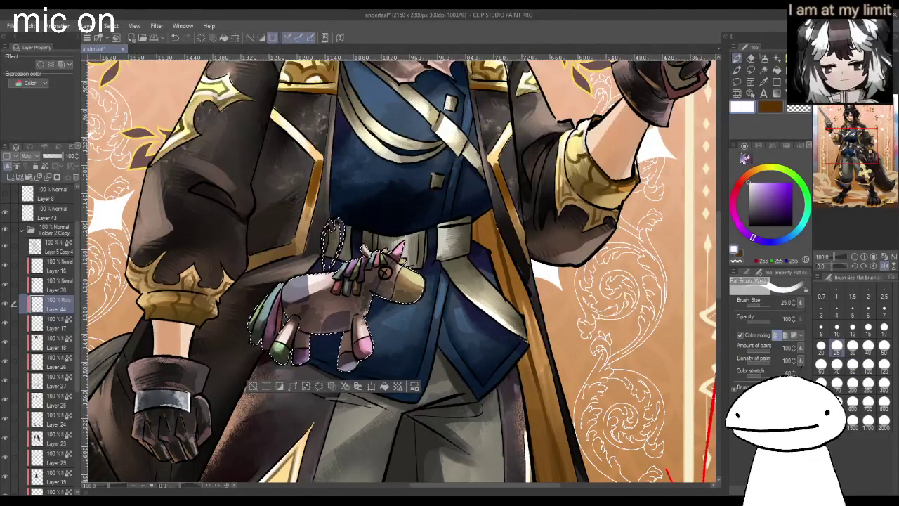
left_click(837, 327)
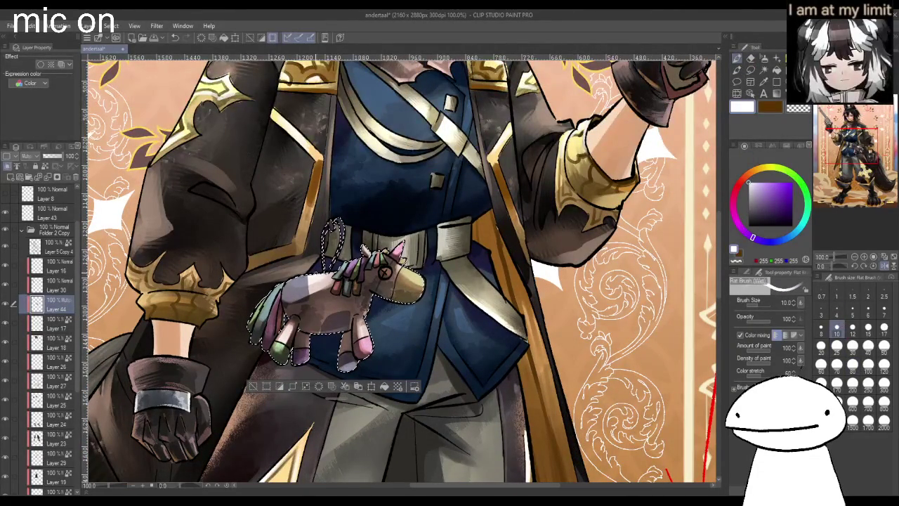
left_click(10, 176)
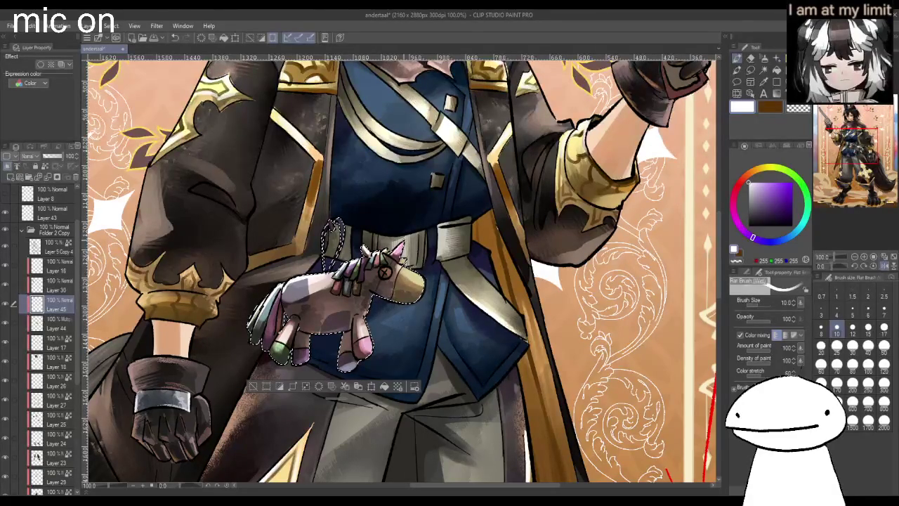
left_click_drag(384, 272, 387, 273)
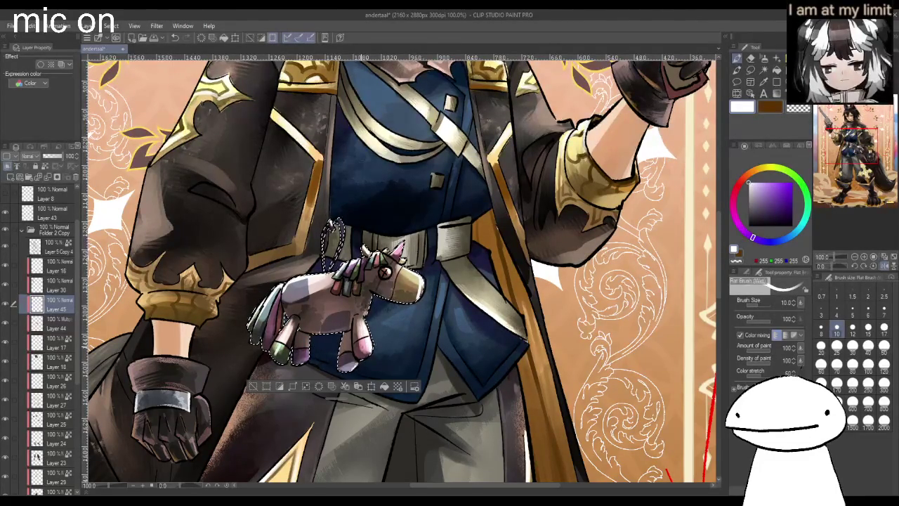
scroll(354, 366, "down", 2)
key("ctrl+d")
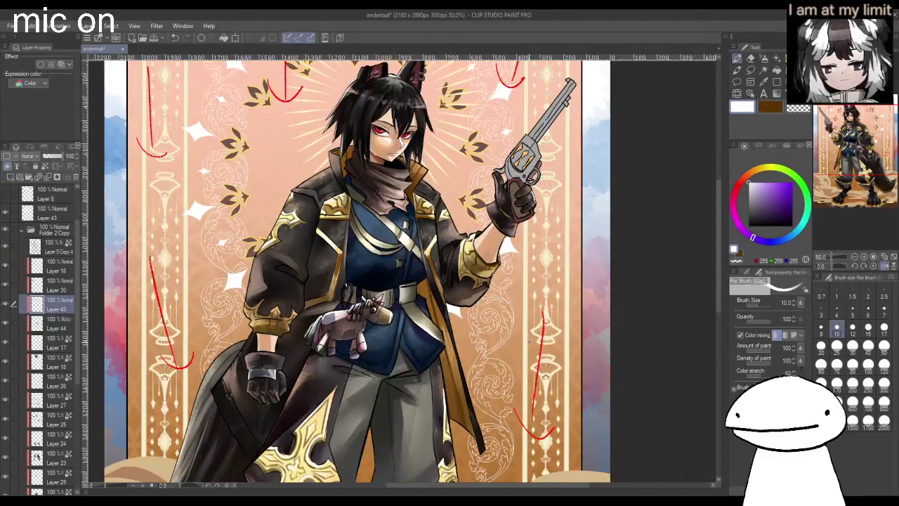
- Set plush shading Layer 44 to Multiply at 86% opacity
scroll(351, 281, "down", 2)
scroll(141, 281, "up", 2)
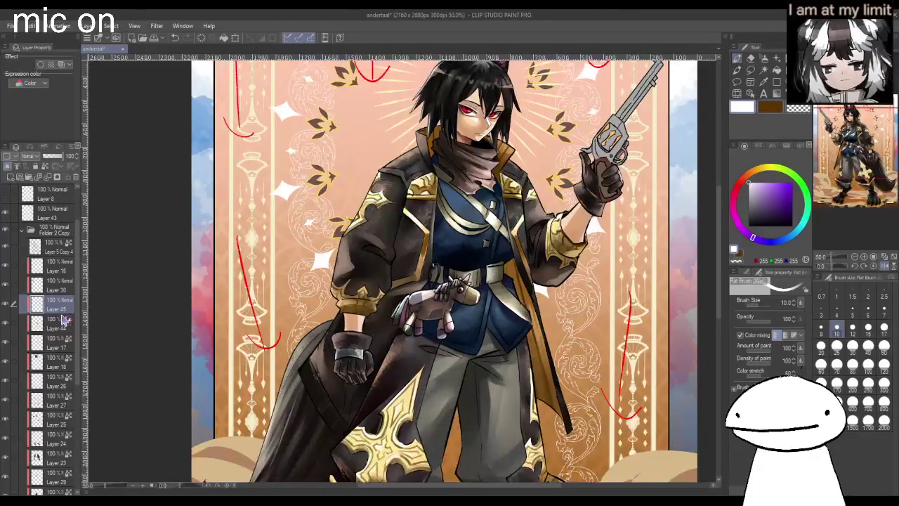
left_click(69, 324)
scroll(61, 157, "down", 2)
left_click_drag(70, 156, 68, 163)
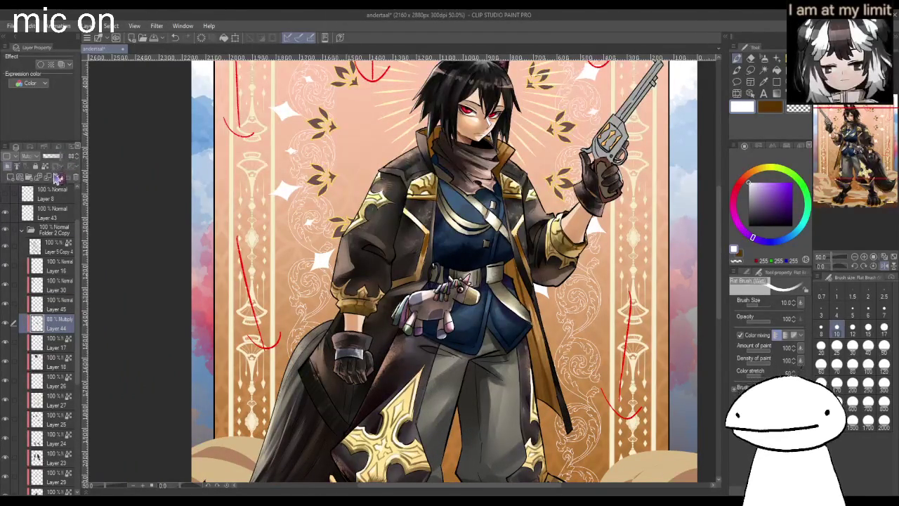
left_click_drag(59, 172, 63, 164)
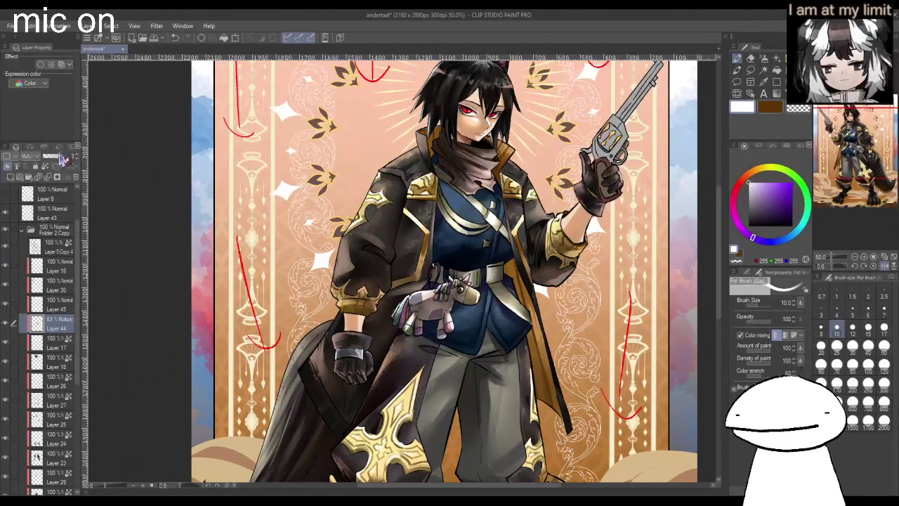
- Make Layer 18 active with a size-25 brush, zoomed in on the character's face
key("ctrl+minus")
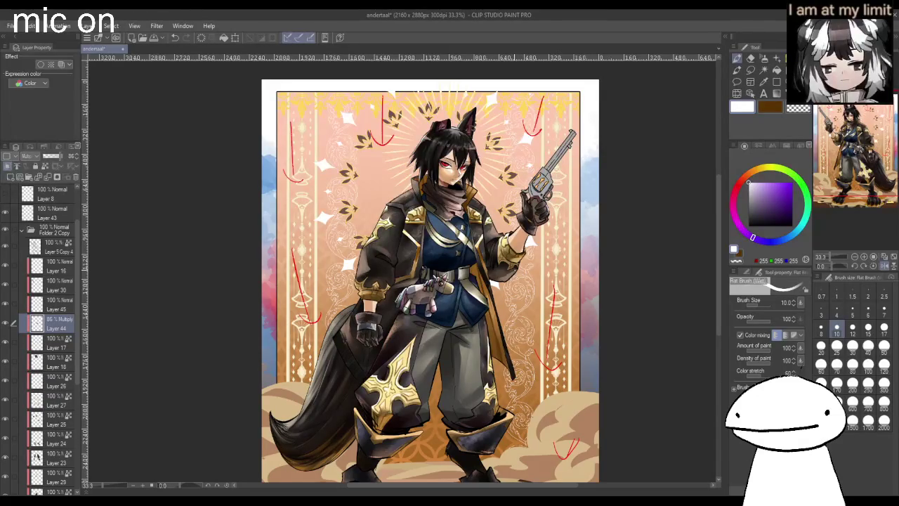
key("ctrl+plus")
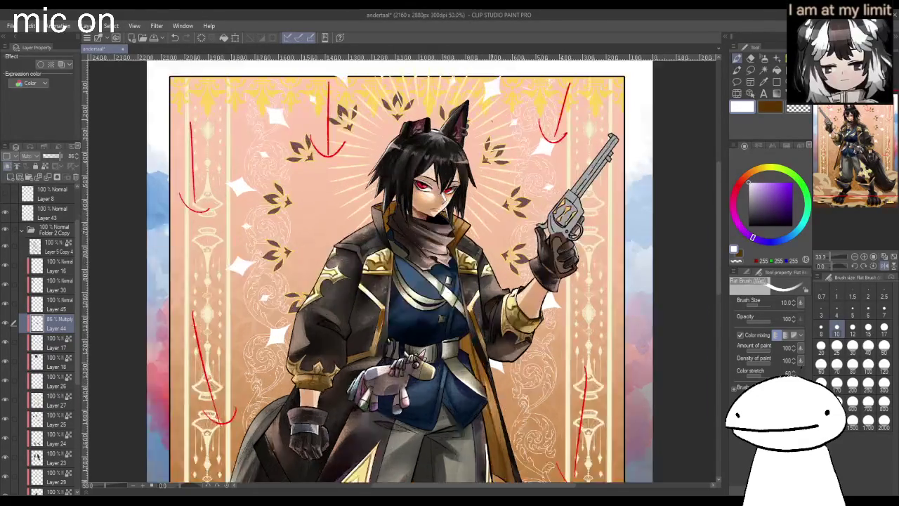
key("ctrl+plus")
left_click(61, 359)
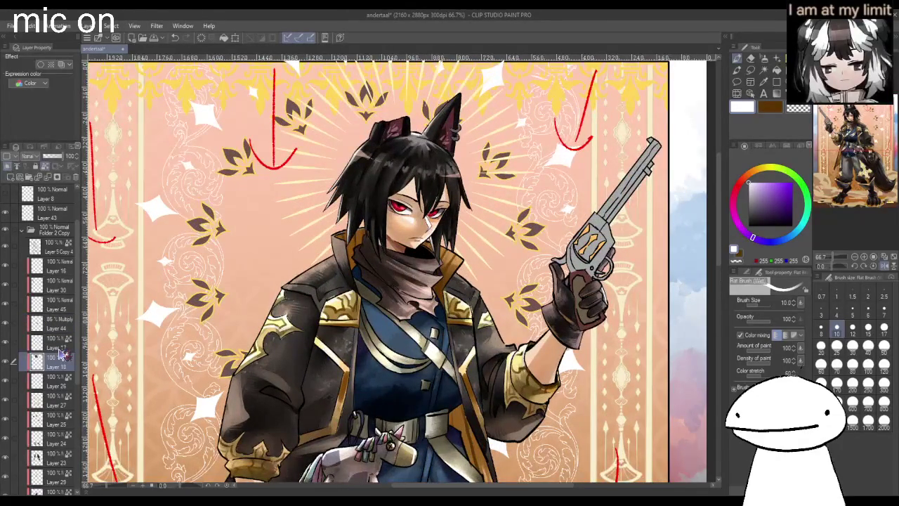
left_click(837, 344)
key("ctrl+plus")
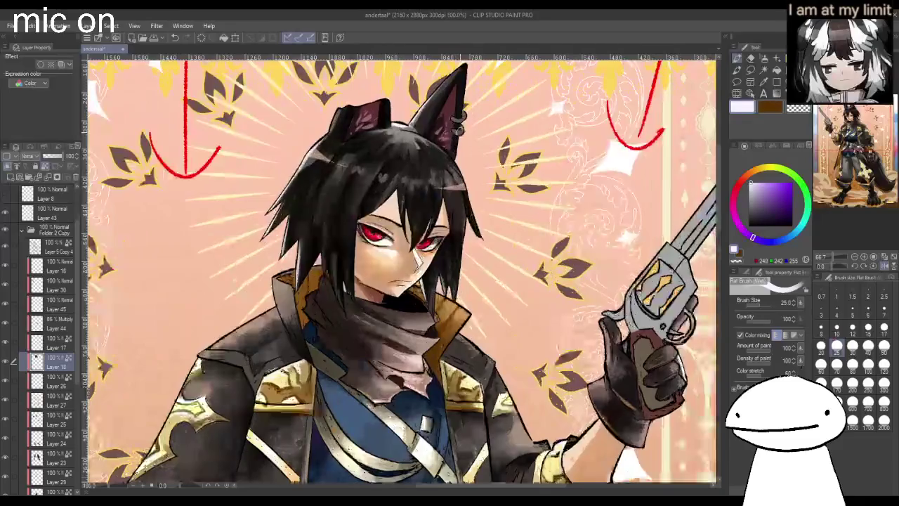
- Darken the outlines of the ear's earrings with the hair's dark grey at brush size 10
key("ctrl+plus")
left_click(837, 311)
left_click(837, 328)
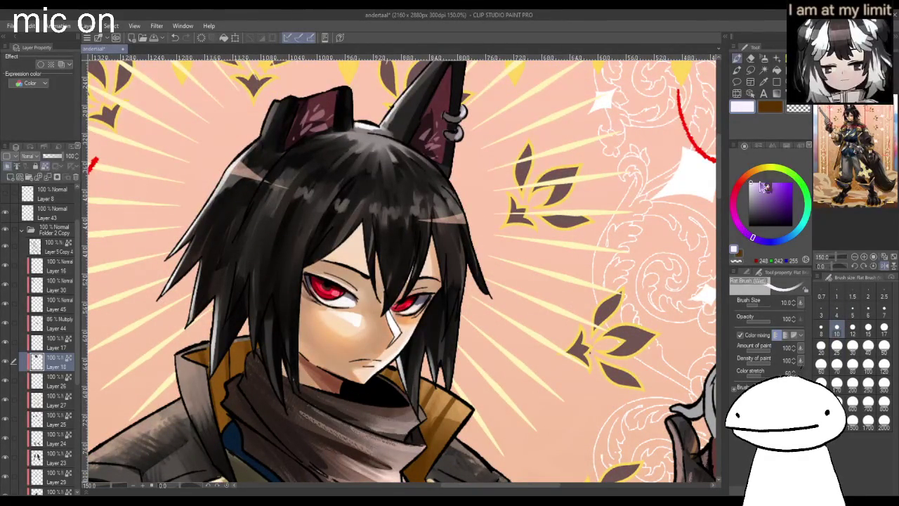
left_click(460, 132, "alt")
mouse_move(453, 119)
left_mouse_down()
mouse_move(466, 118)
mouse_move(461, 140)
left_mouse_up()
- Fill the lower earring ring solid near-black, then zoom back out to the full illustration
left_click(456, 118, "alt")
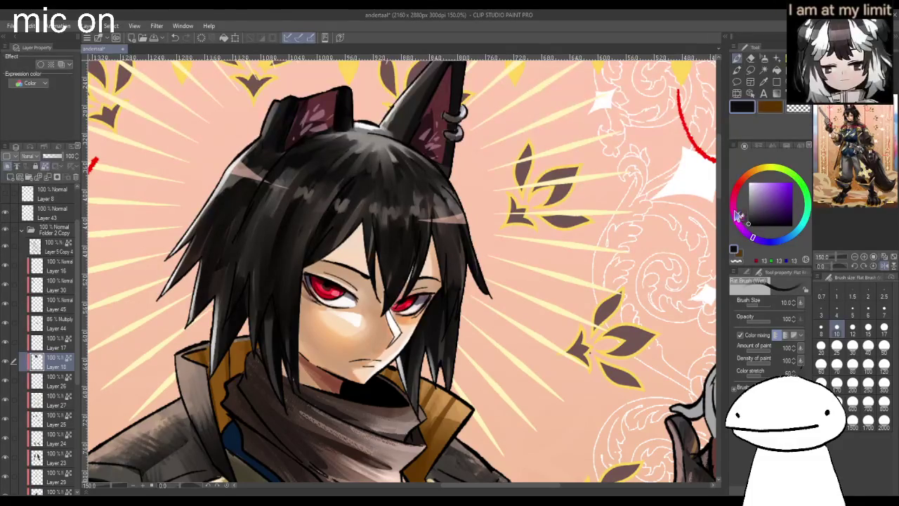
left_click_drag(451, 136, 459, 139)
left_click(737, 189)
left_click(770, 220)
scroll(442, 123, "down", 2)
scroll(442, 123, "down", 1)
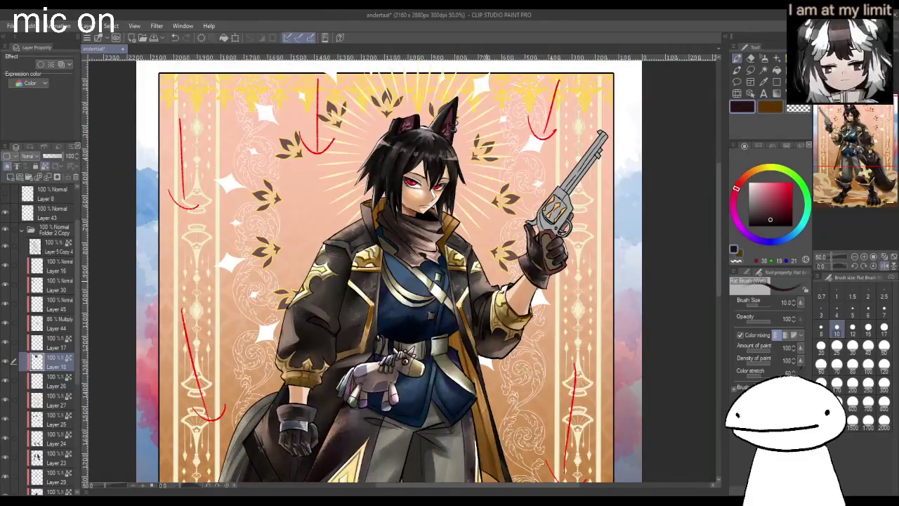
- Toggle Layers 45, 44 and 30 to compare the gun's colouring, then flip the canvas horizontally
left_click(62, 307)
left_click(57, 325)
left_click(6, 323)
left_click(46, 307)
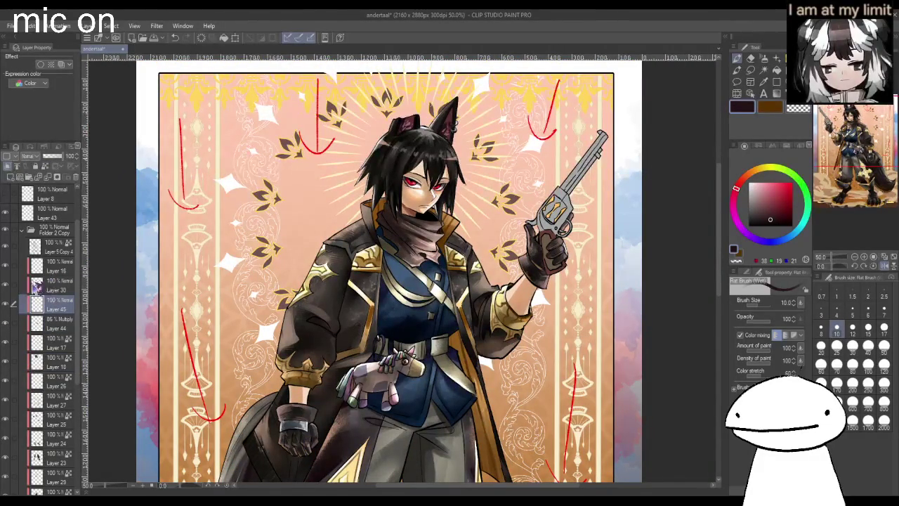
left_click(8, 286)
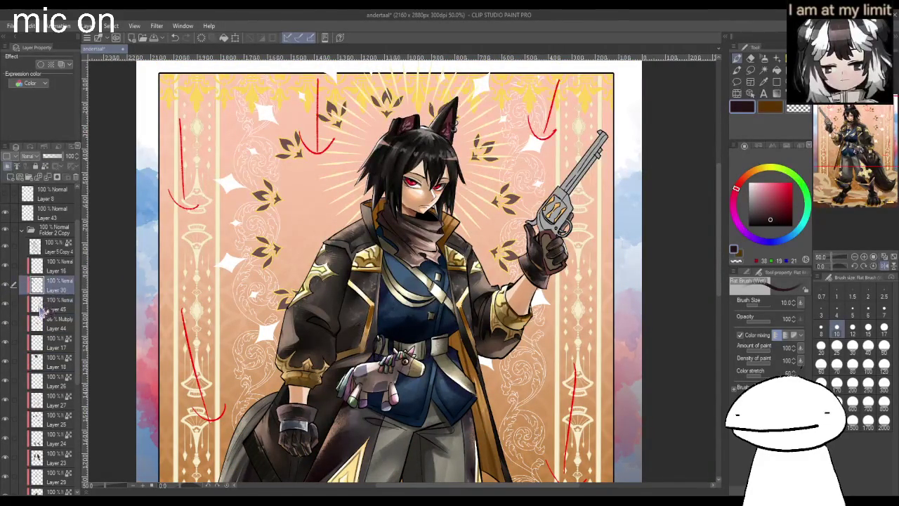
left_click(9, 306)
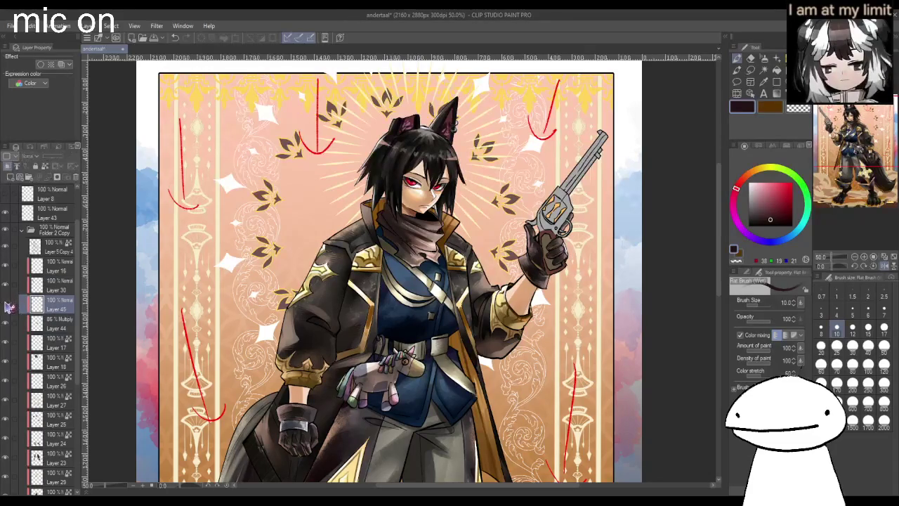
left_click(29, 291)
left_click(7, 287)
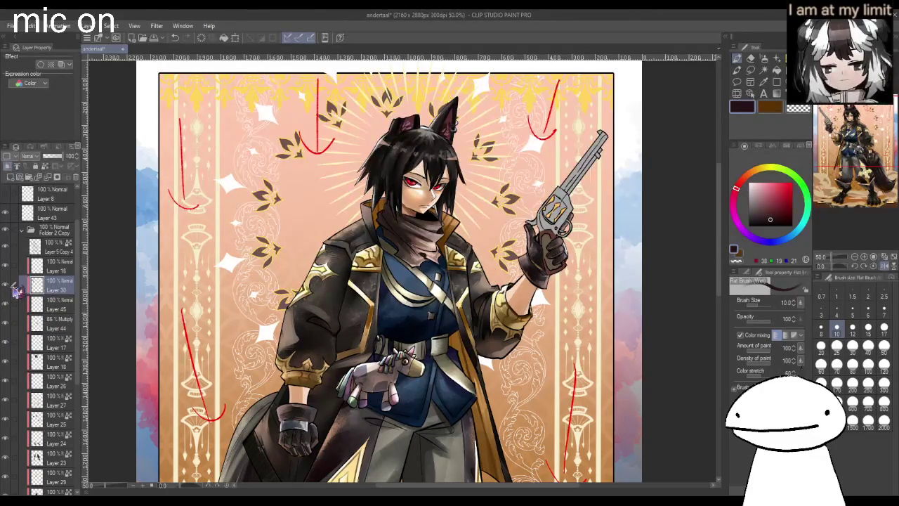
key("h")
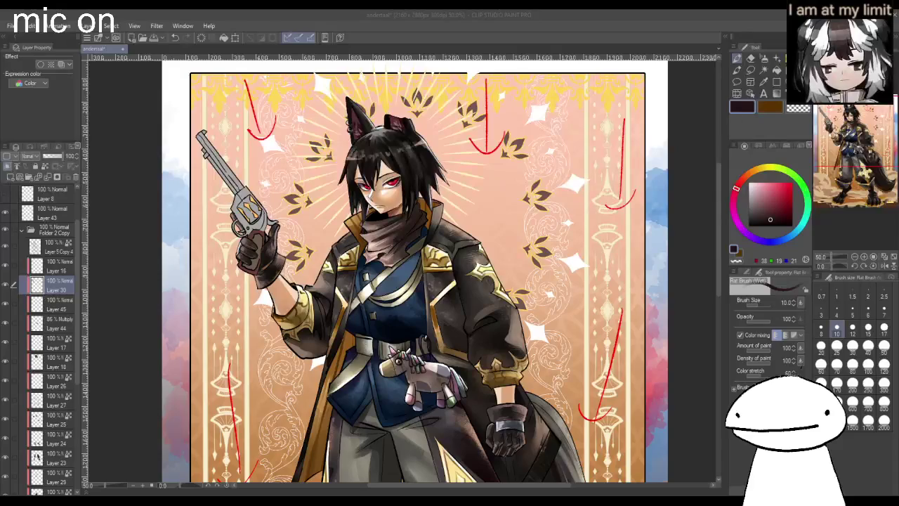
- Flip the view back and try a dark maroon stroke along the glove's bottom, then undo it
scroll(504, 362, "down", 3)
scroll(505, 363, "down", 3)
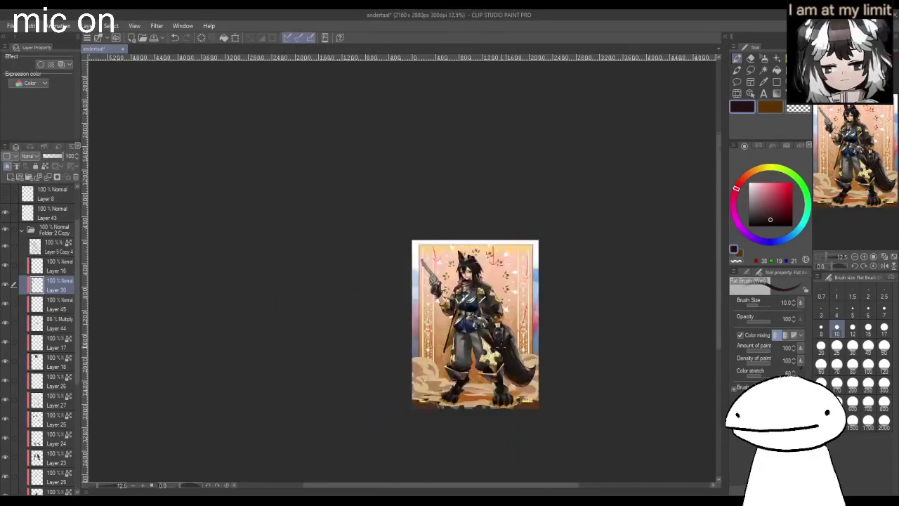
scroll(505, 363, "up", 3)
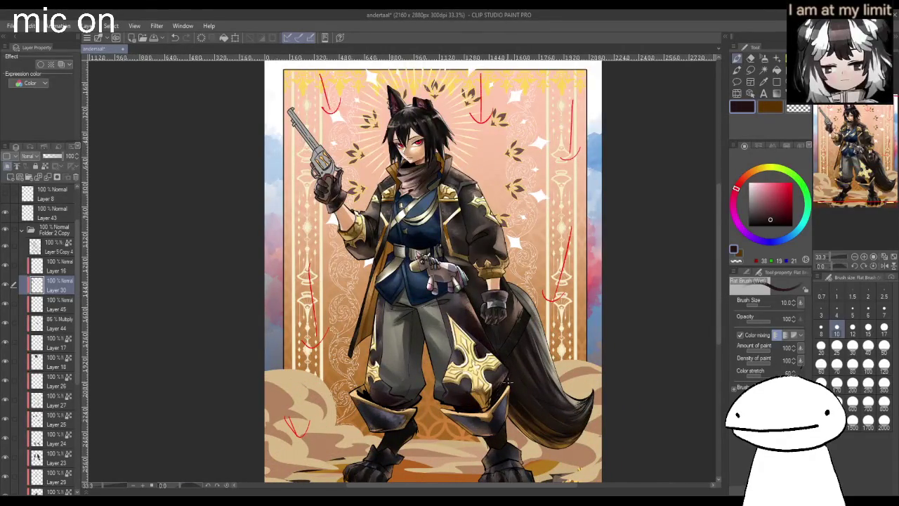
scroll(506, 384, "down", 1)
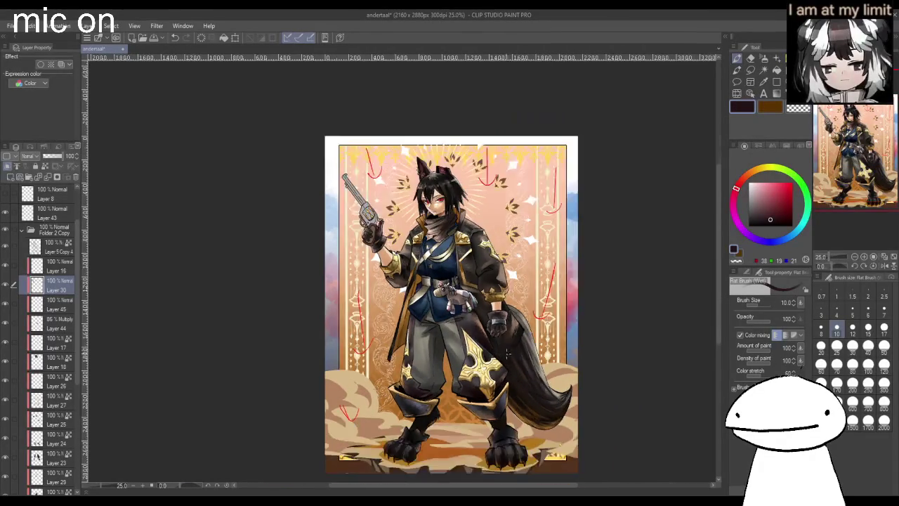
scroll(505, 384, "down", 2)
key("h")
scroll(321, 328, "up", 3)
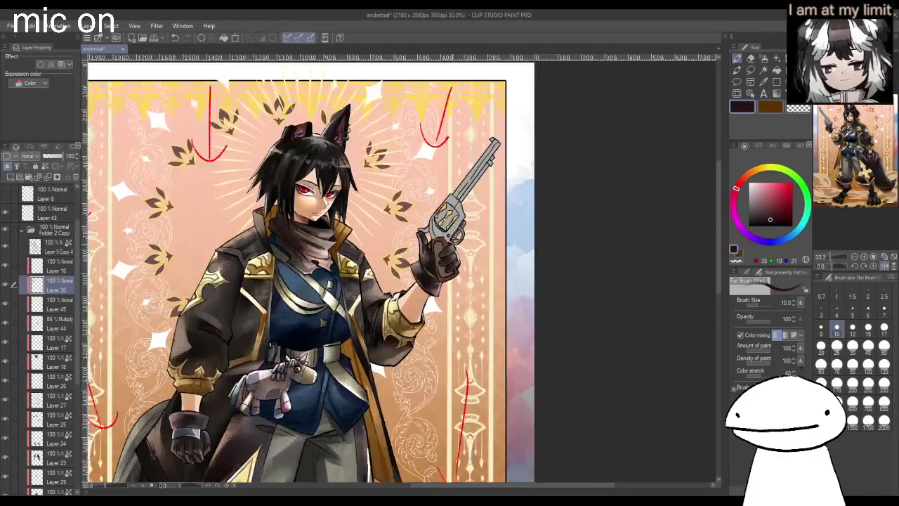
scroll(453, 254, "up", 2)
scroll(449, 257, "up", 1)
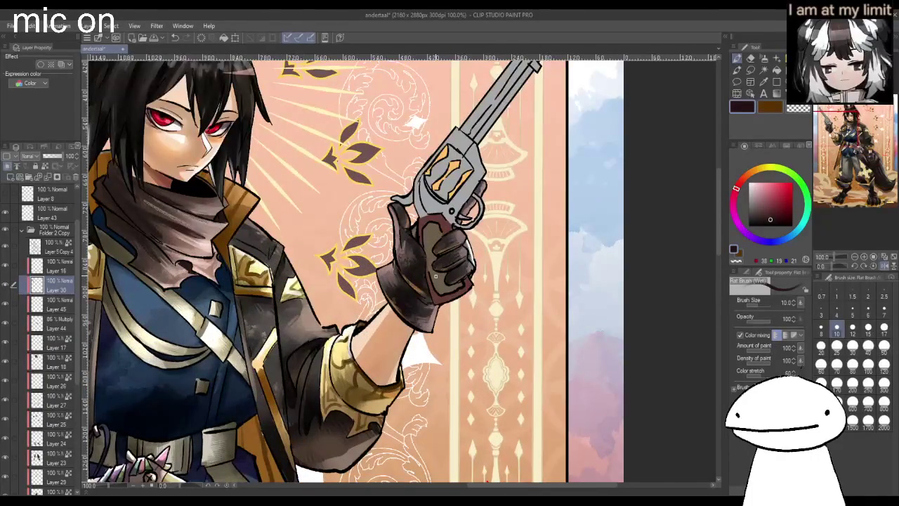
left_click_drag(439, 294, 467, 292)
left_click(853, 328)
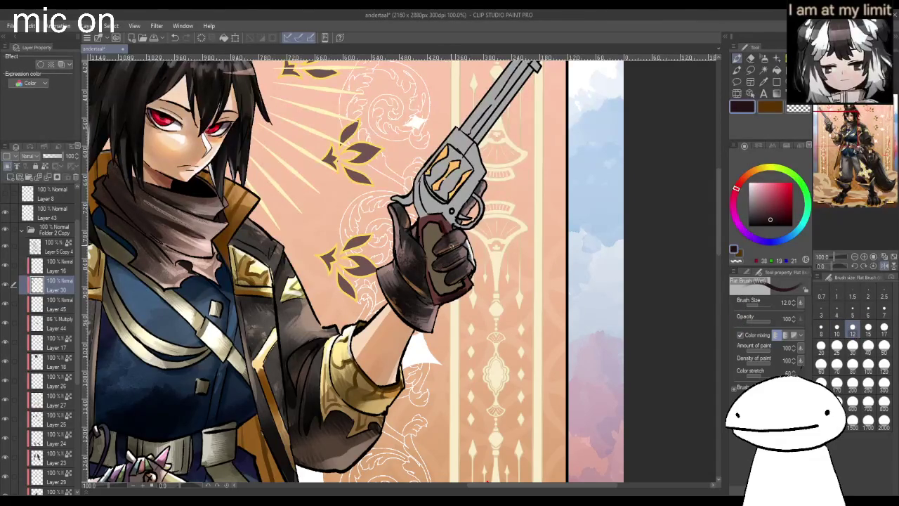
key("ctrl+z")
- Repaint the glove finger shading with a size-25 brush, then pick a darker brown at size 30
left_click(5, 284)
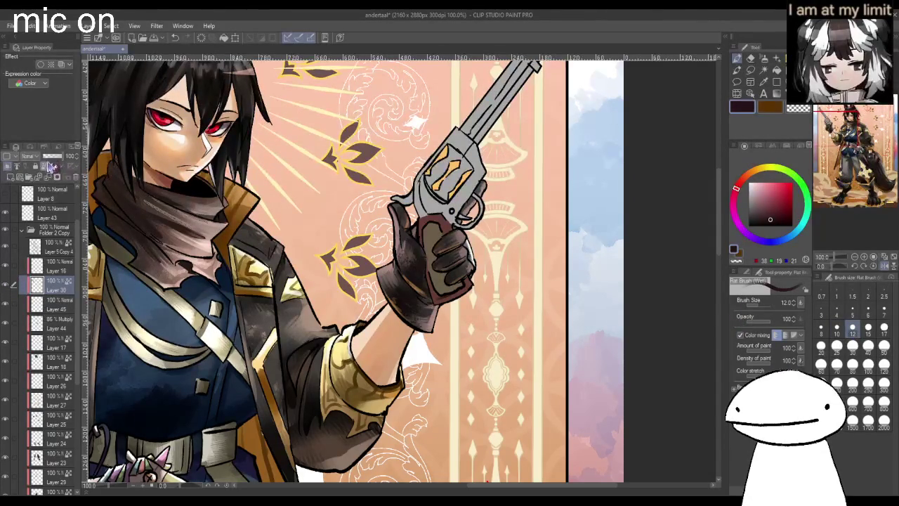
left_click(837, 346)
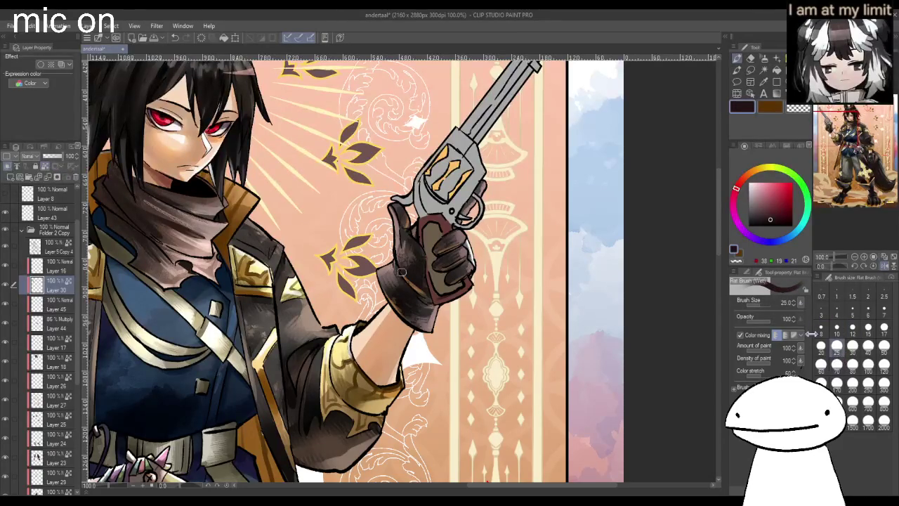
mouse_move(441, 222)
left_mouse_down()
mouse_move(466, 288)
mouse_move(439, 302)
left_mouse_up()
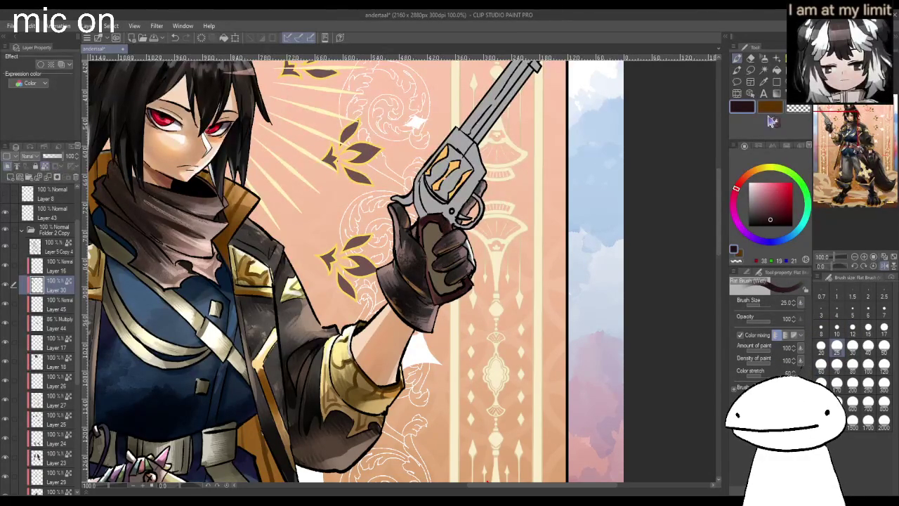
left_click(770, 107)
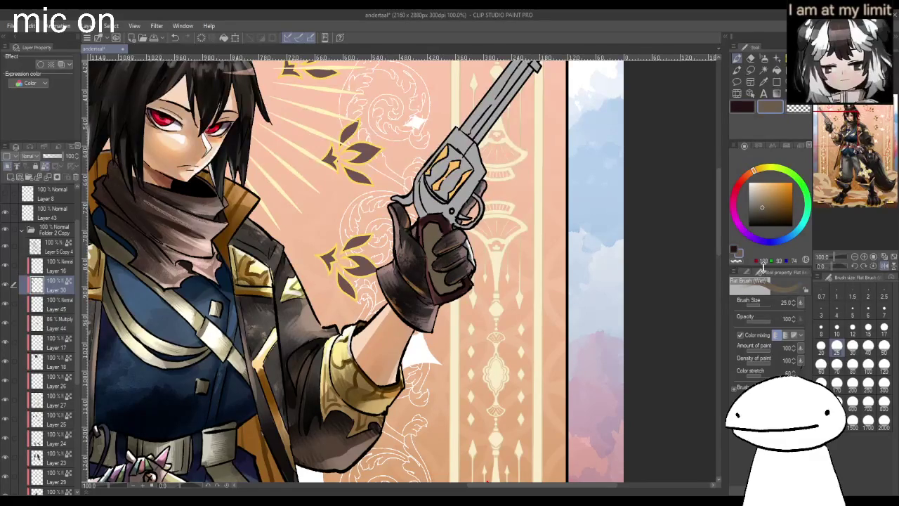
left_click(770, 216)
left_click(837, 327)
left_click(851, 343)
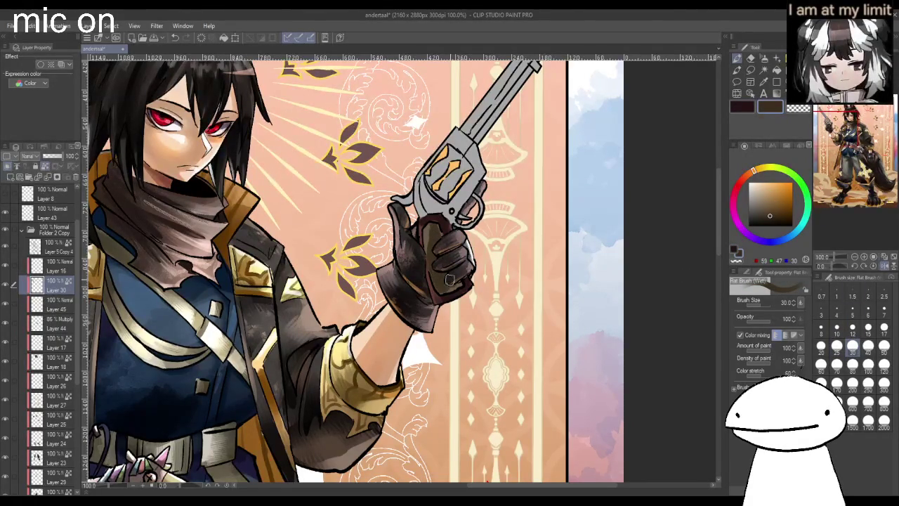
- Paint dark red checkered detail lines on the revolver grip and glove with a size-5 brush
left_click(784, 223)
left_click(743, 179)
left_click(852, 310)
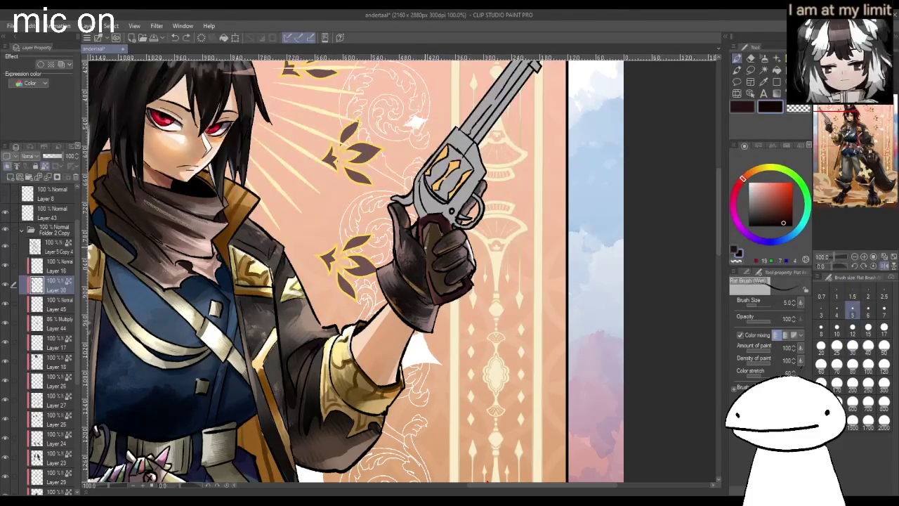
left_click_drag(442, 281, 443, 295)
left_click_drag(426, 226, 425, 238)
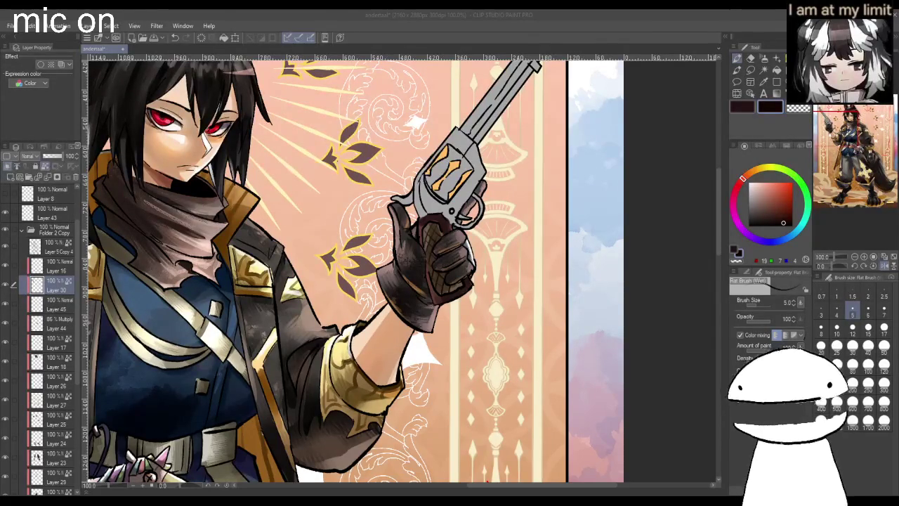
left_click(677, 241)
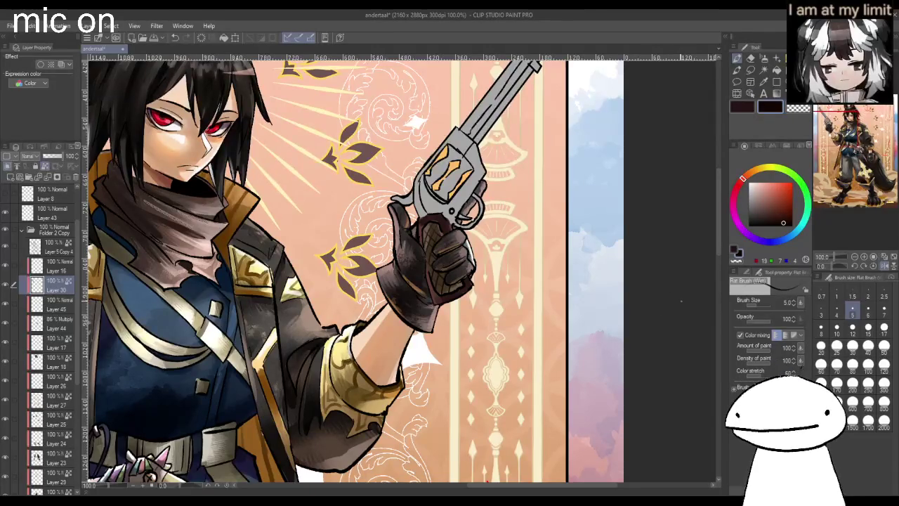
- Add a thin light peach highlight along the gloved hand
key("ctrl+plus")
key("ctrl+plus")
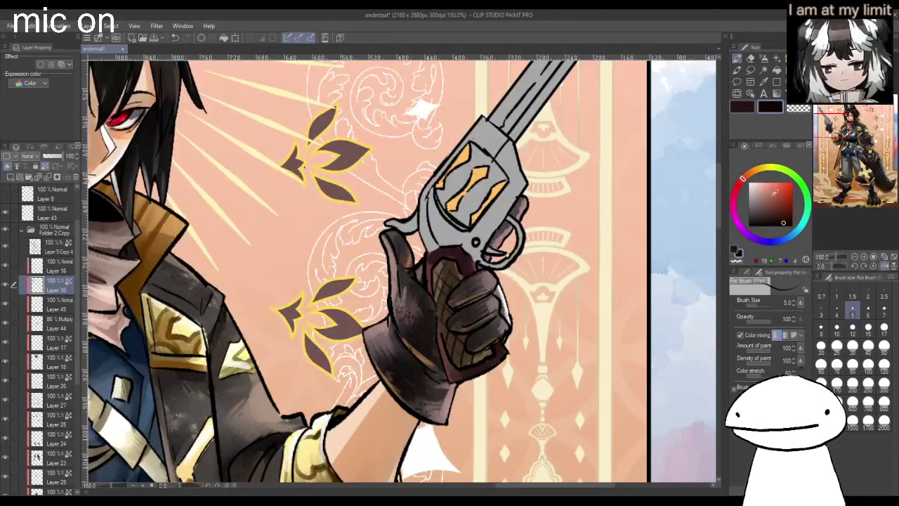
left_click(750, 172)
left_click(768, 188)
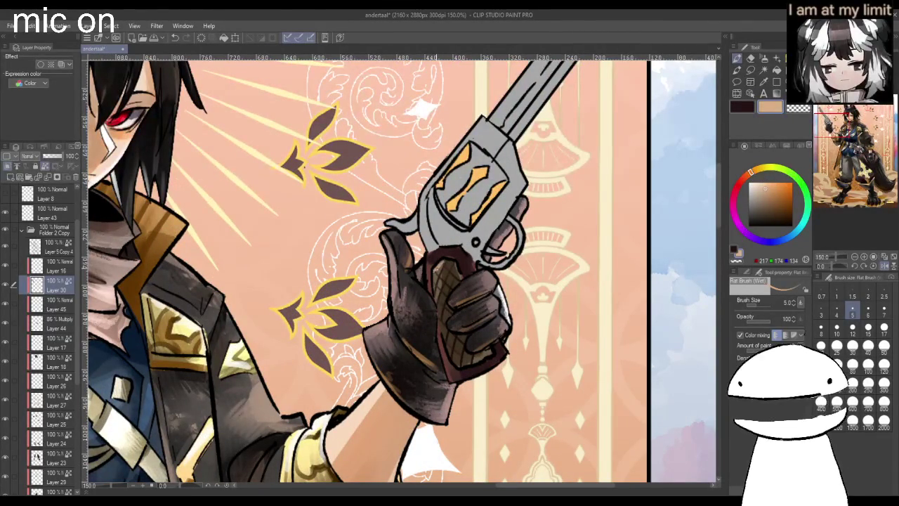
left_click_drag(450, 287, 441, 313)
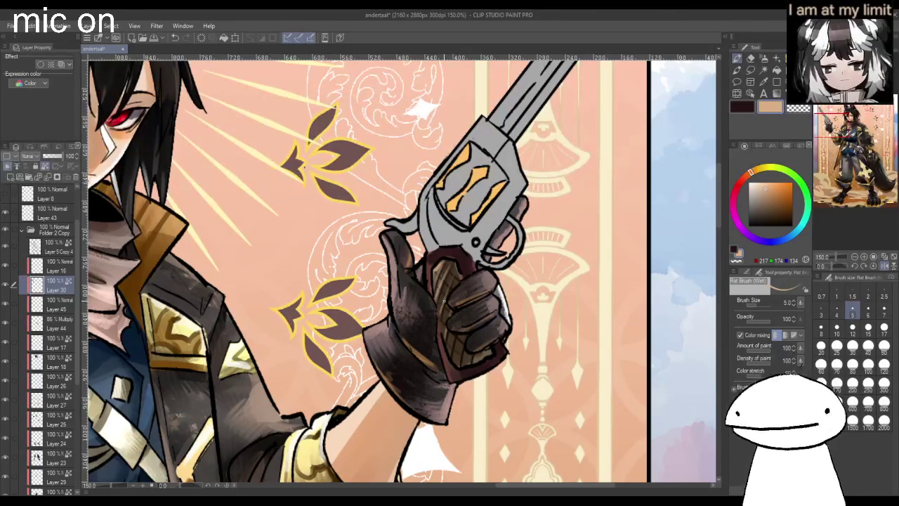